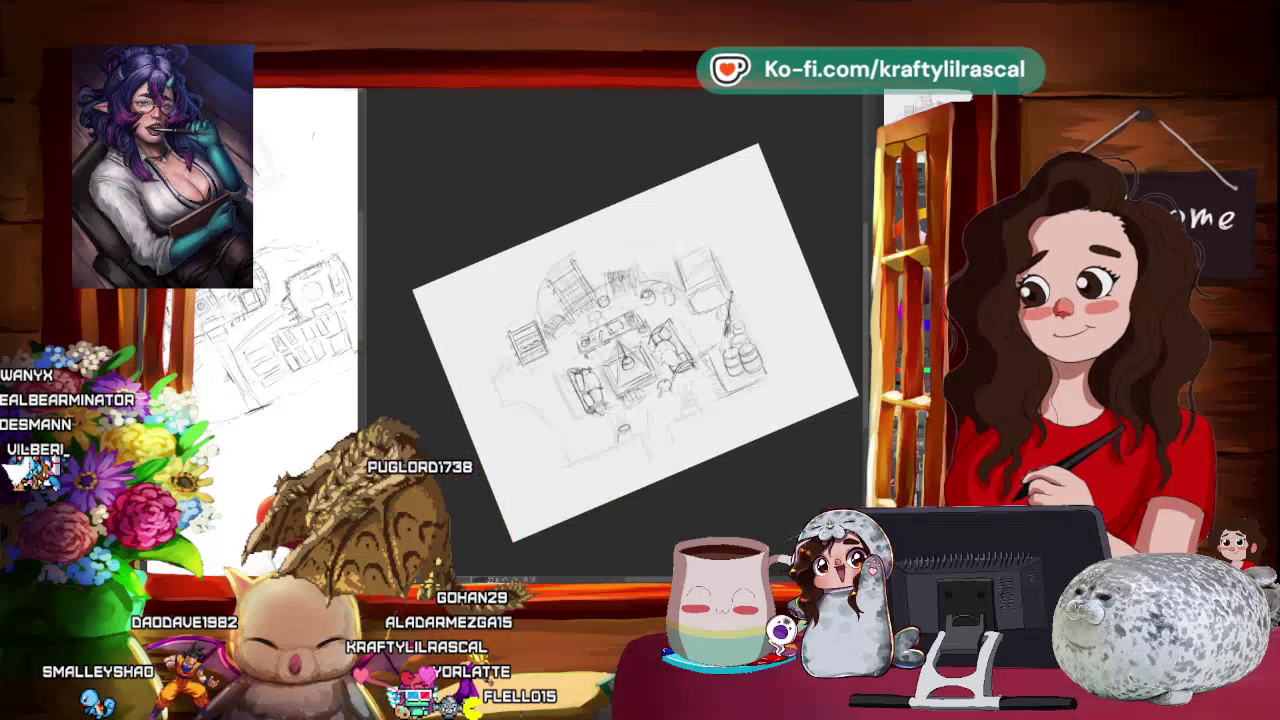
Zoom in on the room sketch until the furniture fills the view.
{"action": "scroll", "coordinate": [451, 214], "scroll_direction": "up", "scroll_amount": 3}
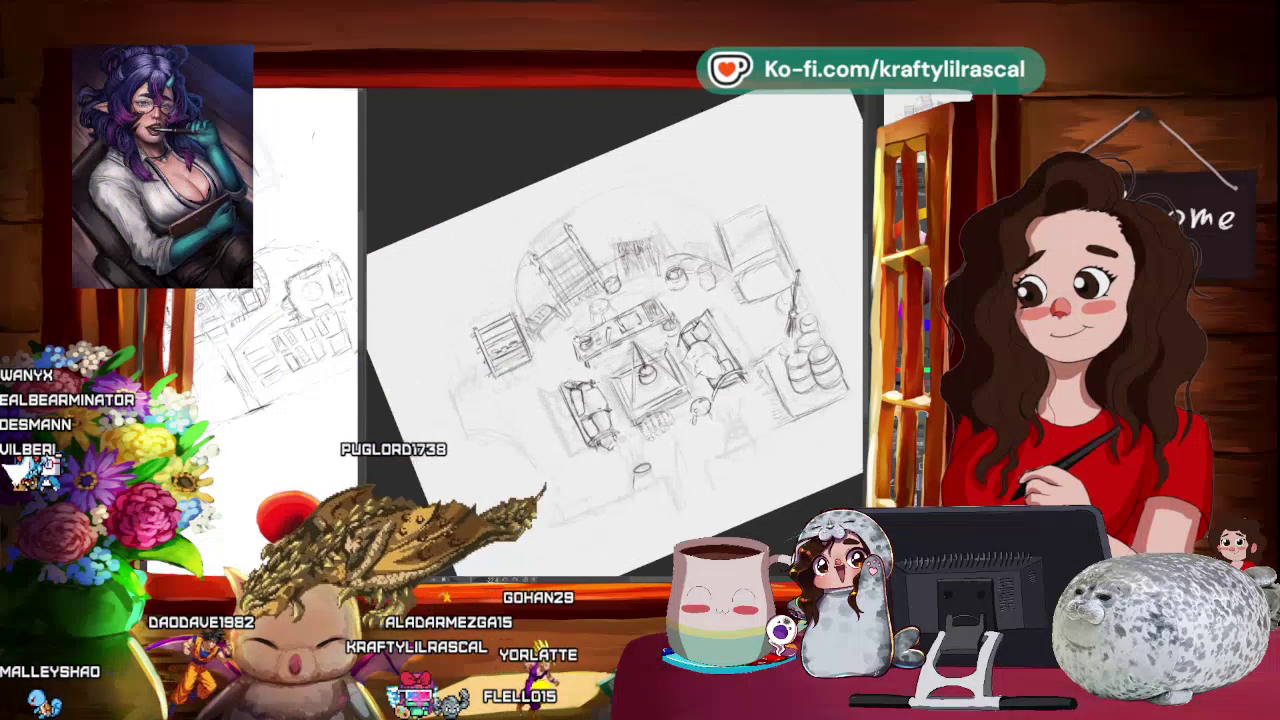
Adjust the zoom in and out around the central table while refining its furniture.
{"action": "scroll", "coordinate": [640, 330], "scroll_direction": "up", "scroll_amount": 3}
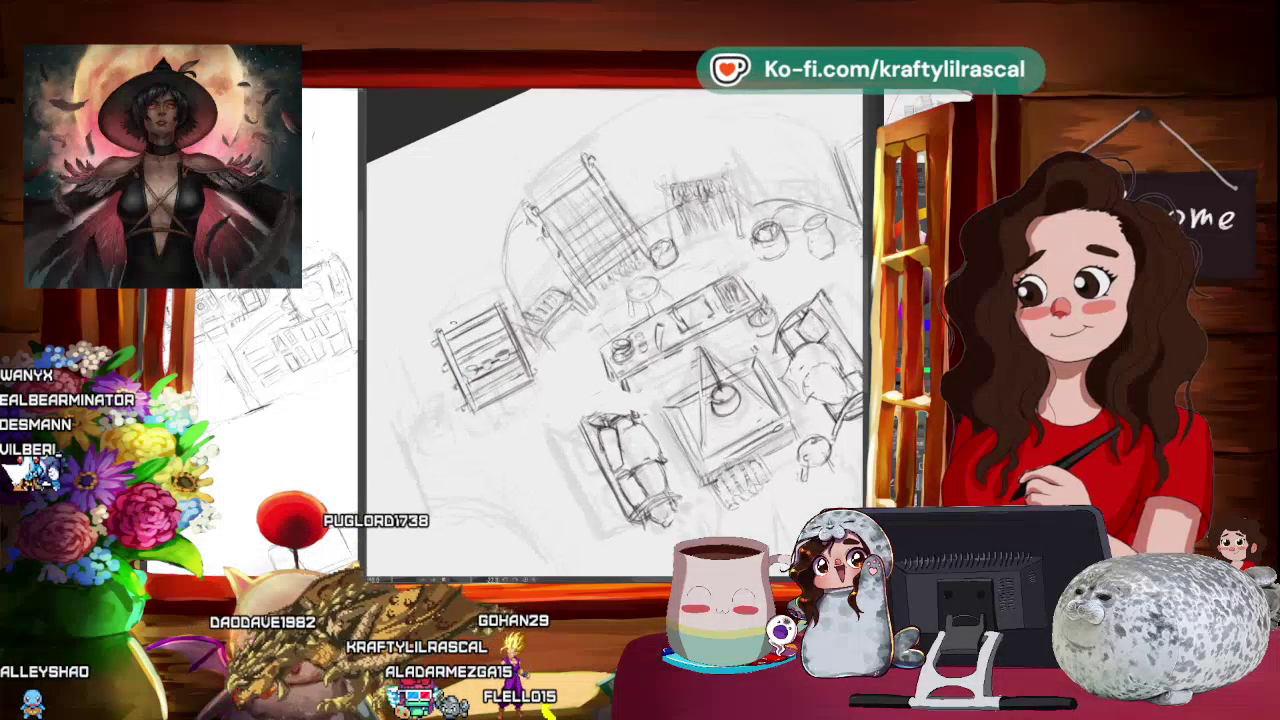
{"action": "scroll", "coordinate": [640, 330], "scroll_direction": "up", "scroll_amount": 1}
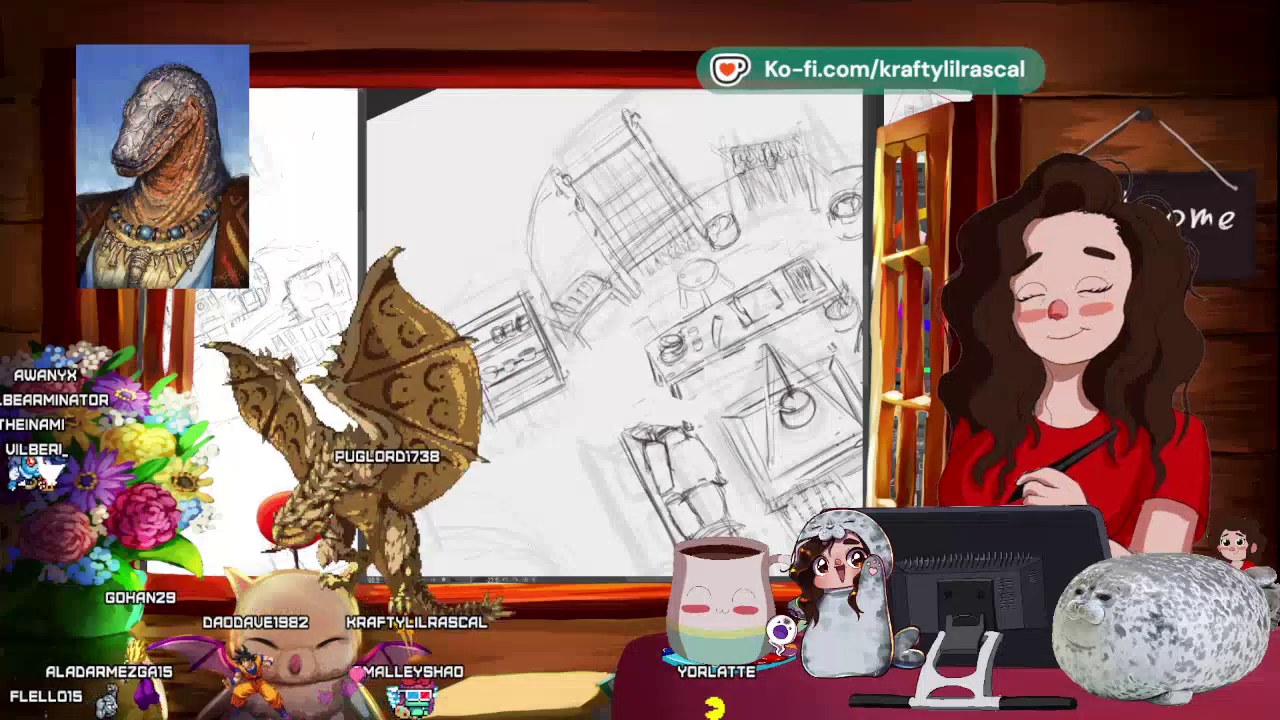
{"action": "scroll", "coordinate": [615, 330], "scroll_direction": "down", "scroll_amount": 3}
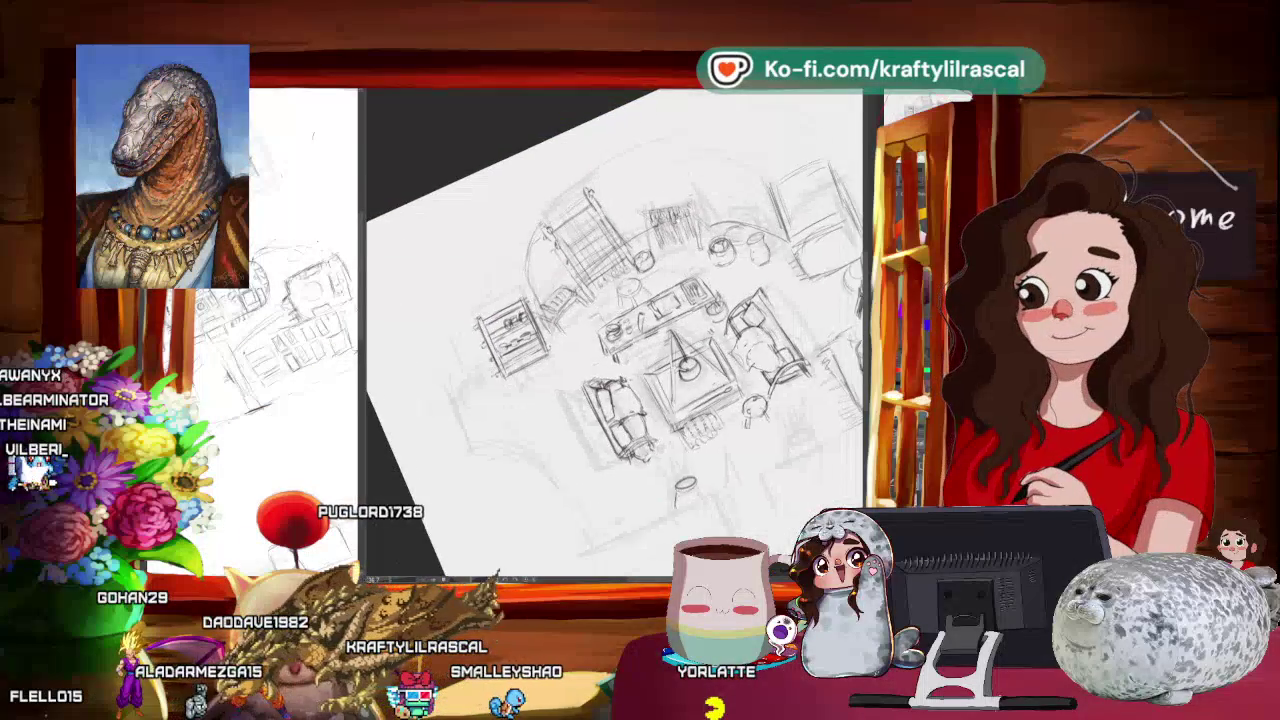
{"action": "scroll", "coordinate": [615, 330], "scroll_direction": "up", "scroll_amount": 2}
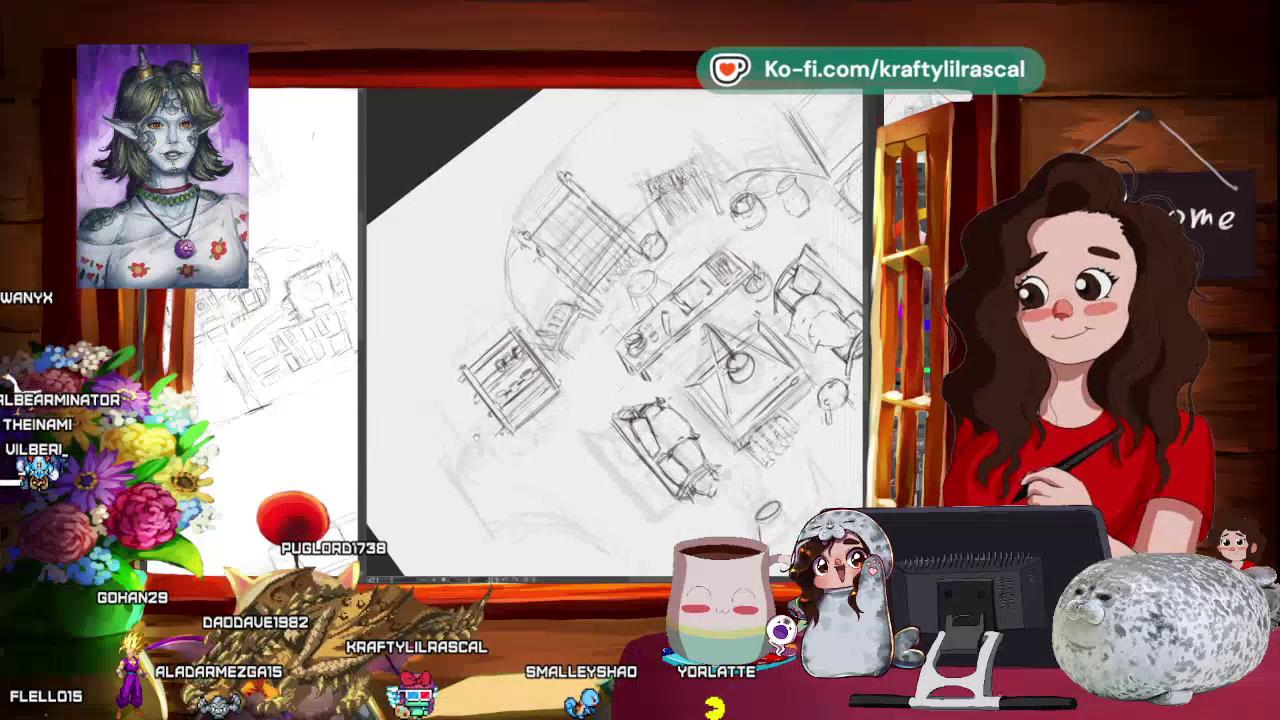
{"action": "scroll", "coordinate": [391, 358], "scroll_direction": "down", "scroll_amount": 2}
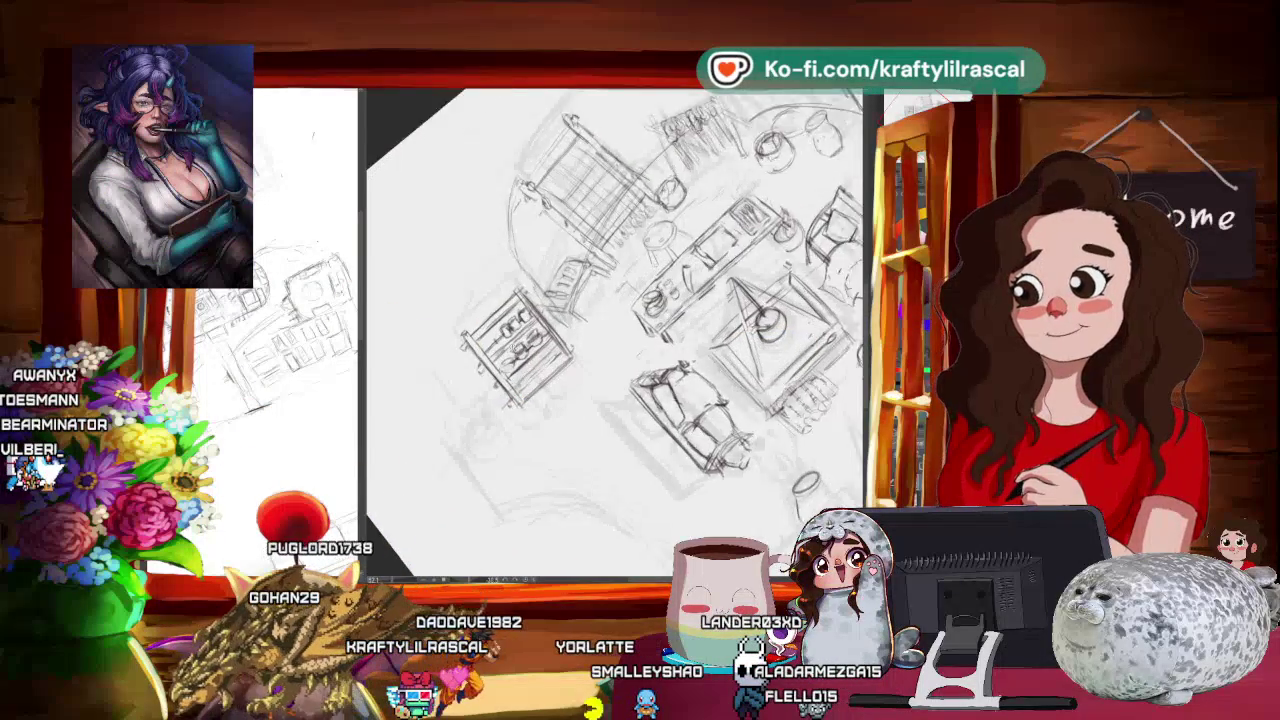
Rotate and enlarge the view to work on the couch and shelf lines.
{"action": "left_click_drag", "start_coordinate": [615, 320], "coordinate": [650, 300]}
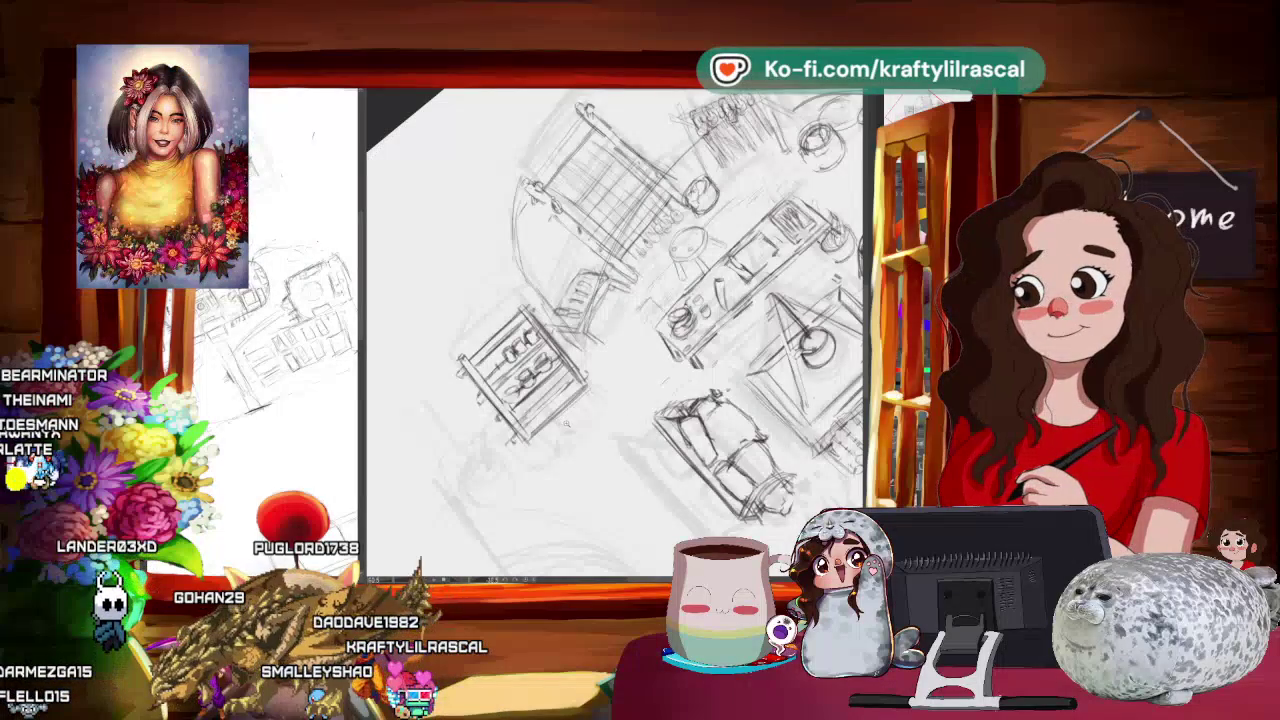
Zoom in and rotate the canvas to a comfortable angle for redrawing the left bookshelf.
{"action": "scroll", "coordinate": [643, 322], "scroll_direction": "up", "scroll_amount": 1}
{"action": "scroll", "coordinate": [643, 322], "scroll_direction": "up", "scroll_amount": 1}
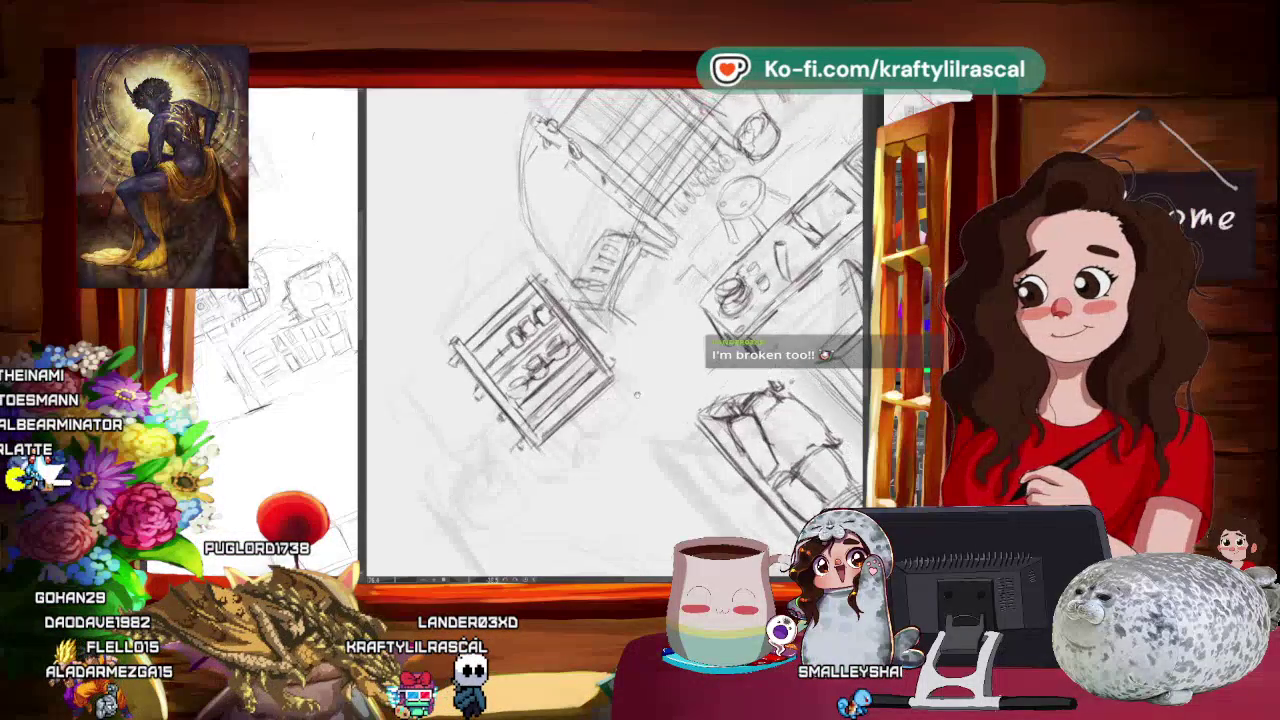
{"action": "mouse_move", "coordinate": [640, 460]}
{"action": "left_mouse_down"}
{"action": "mouse_move", "coordinate": [600, 425]}
{"action": "mouse_move", "coordinate": [600, 440]}
{"action": "left_mouse_up"}
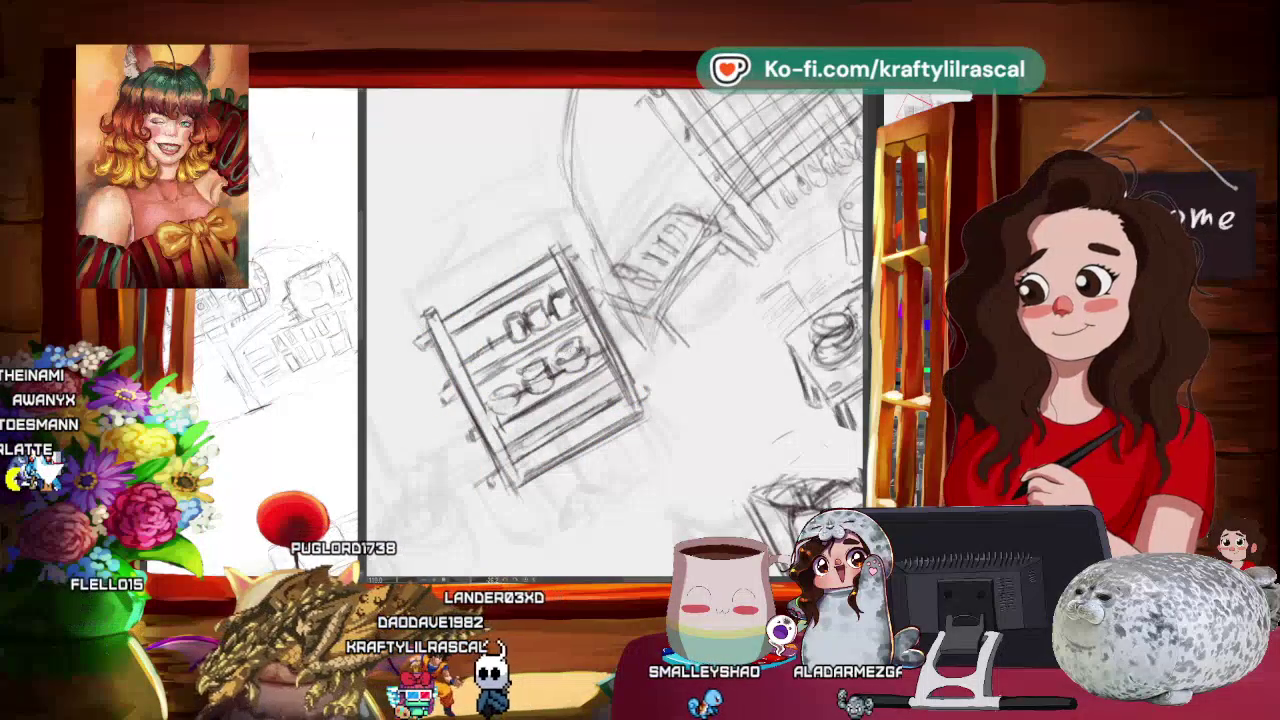
Zoom out to check the whole furniture layout, then zoom back in near the couch.
{"action": "mouse_move", "coordinate": [600, 250]}
{"action": "left_mouse_down"}
{"action": "mouse_move", "coordinate": [700, 350]}
{"action": "mouse_move", "coordinate": [720, 330]}
{"action": "left_mouse_up"}
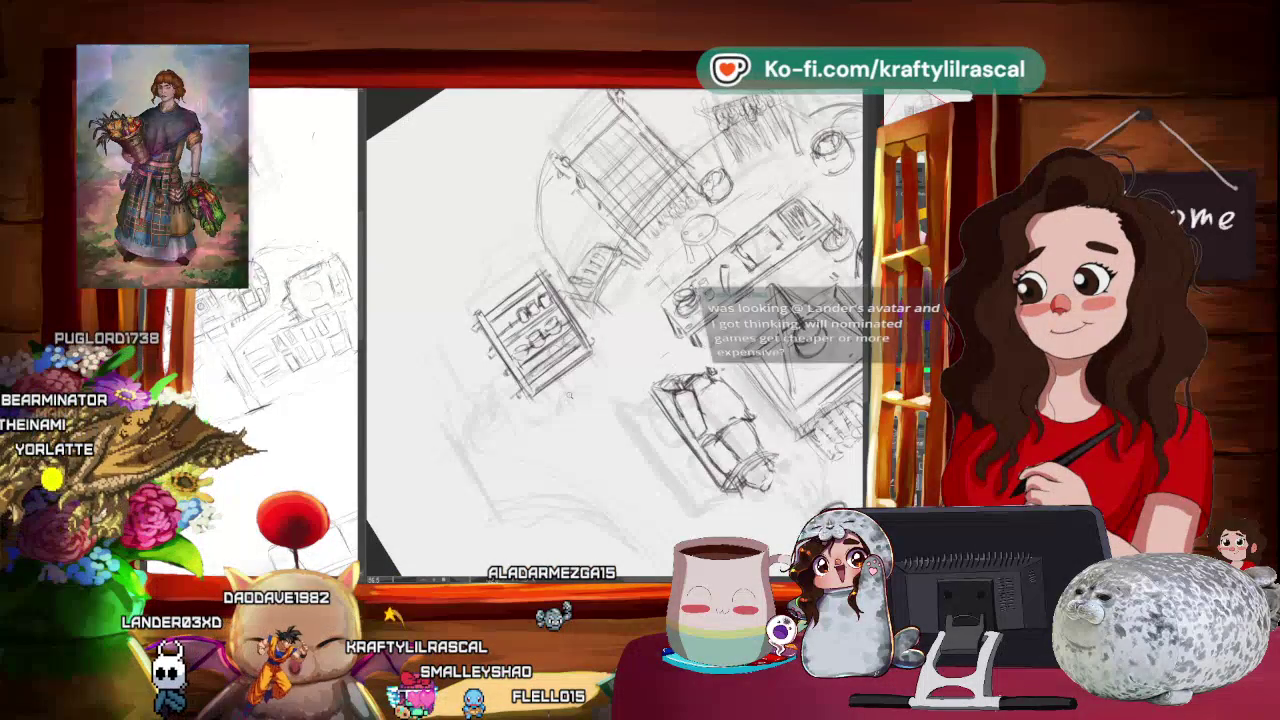
{"action": "scroll", "coordinate": [630, 366], "scroll_direction": "up", "scroll_amount": 2}
{"action": "left_click_drag", "start_coordinate": [630, 366], "coordinate": [647, 348]}
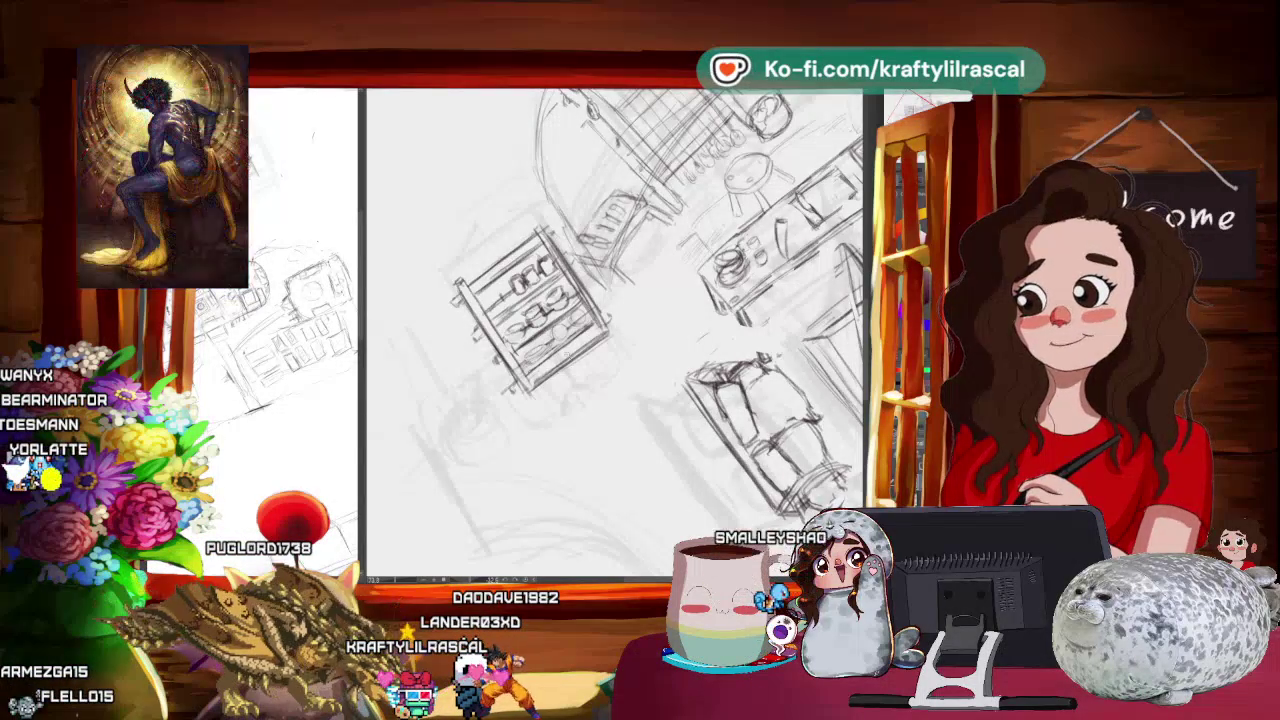
Fit the whole page and reset its rotation, then zoom in at a diagonal angle.
{"action": "key", "text": "ctrl+0"}
{"action": "key", "text": "^"}
{"action": "key", "text": "^"}
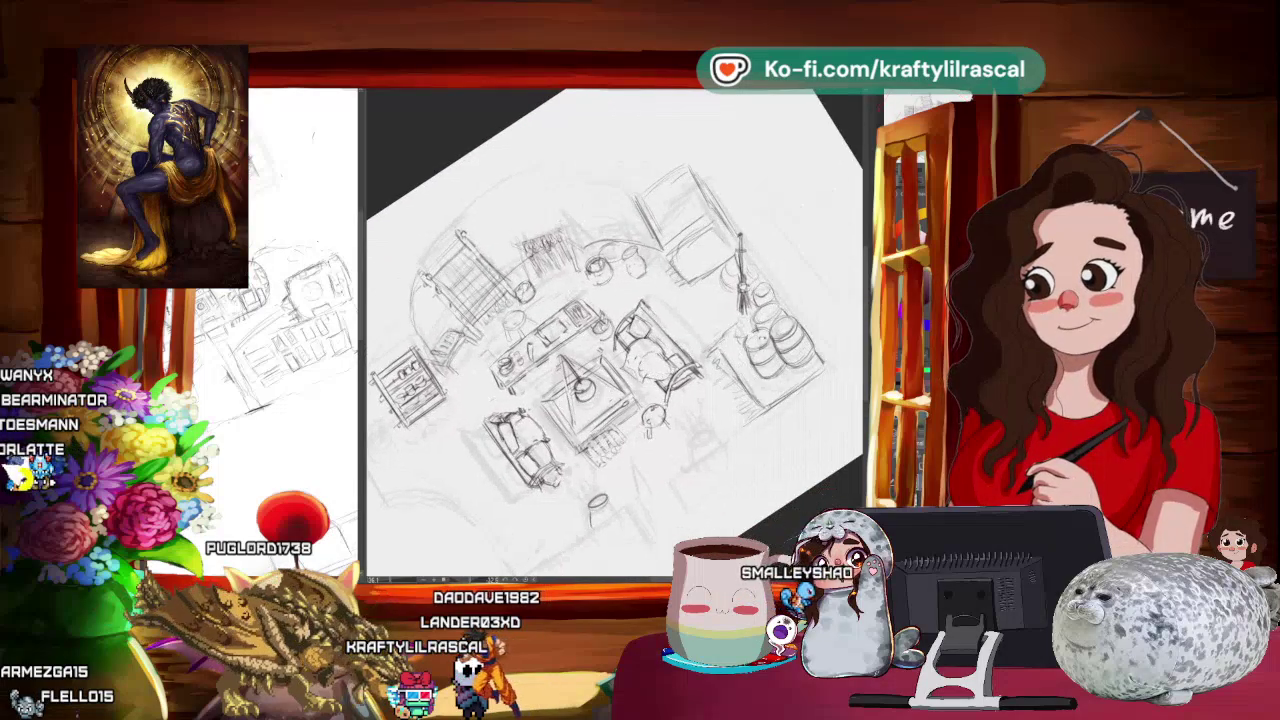
{"action": "key", "text": "^"}
{"action": "key", "text": "ctrl+minus"}
{"action": "key", "text": "ctrl+minus"}
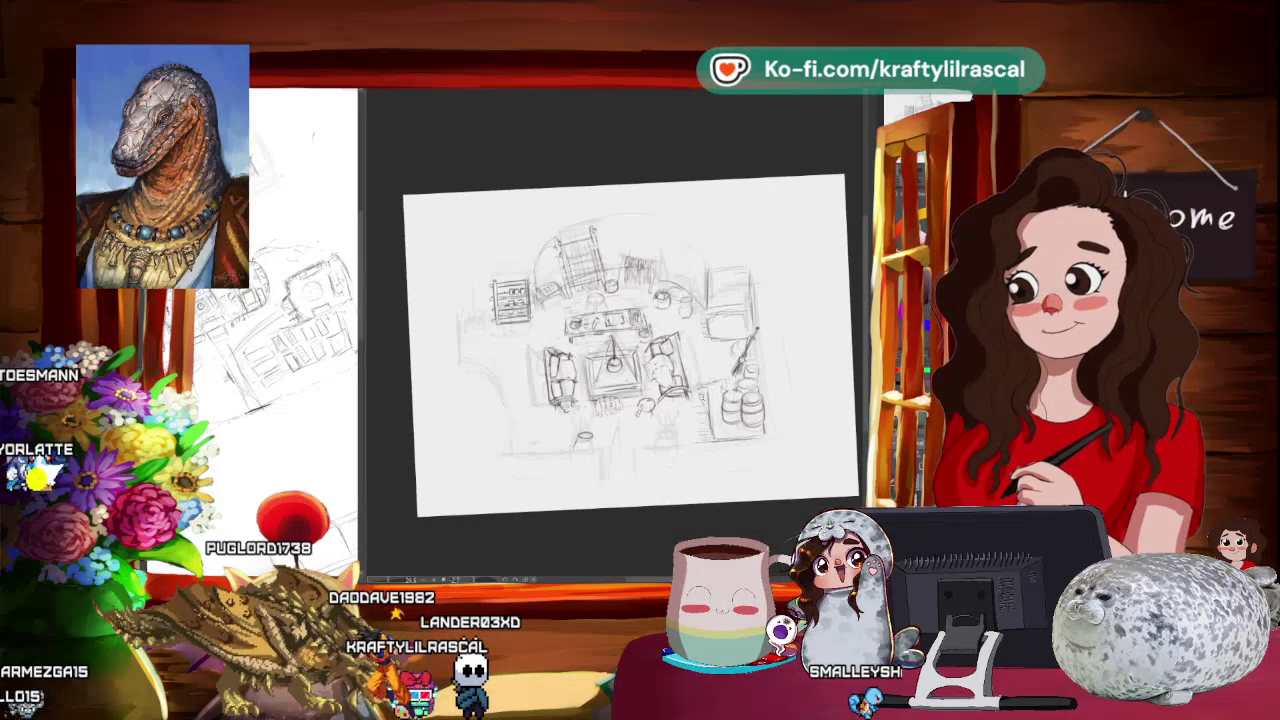
{"action": "key", "text": "ctrl+plus"}
{"action": "key", "text": "-"}
{"action": "key", "text": "-"}
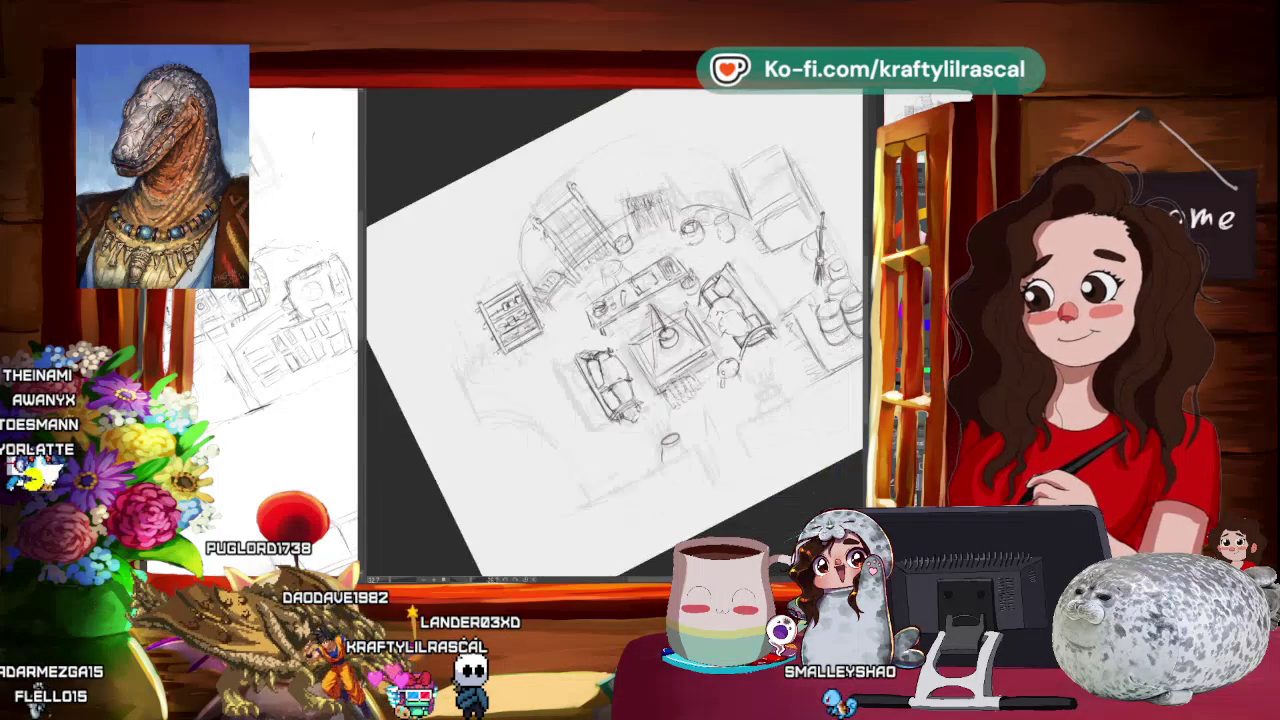
{"action": "key", "text": "-"}
Rotate the page between diagonal and upright angles while sketching the lower-right desk lamp.
{"action": "left_click_drag", "start_coordinate": [615, 330], "coordinate": [635, 275]}
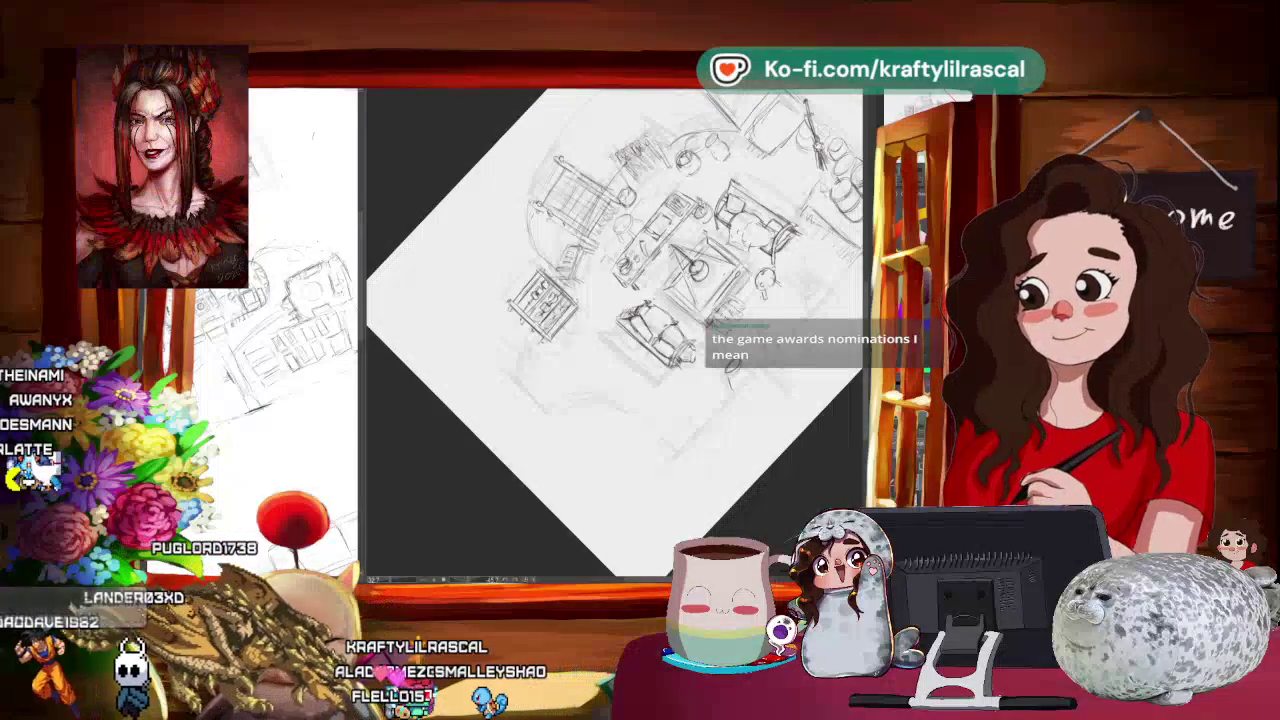
{"action": "mouse_move", "coordinate": [700, 200]}
{"action": "left_mouse_down"}
{"action": "mouse_move", "coordinate": [770, 270]}
{"action": "mouse_move", "coordinate": [798, 365]}
{"action": "left_mouse_up"}
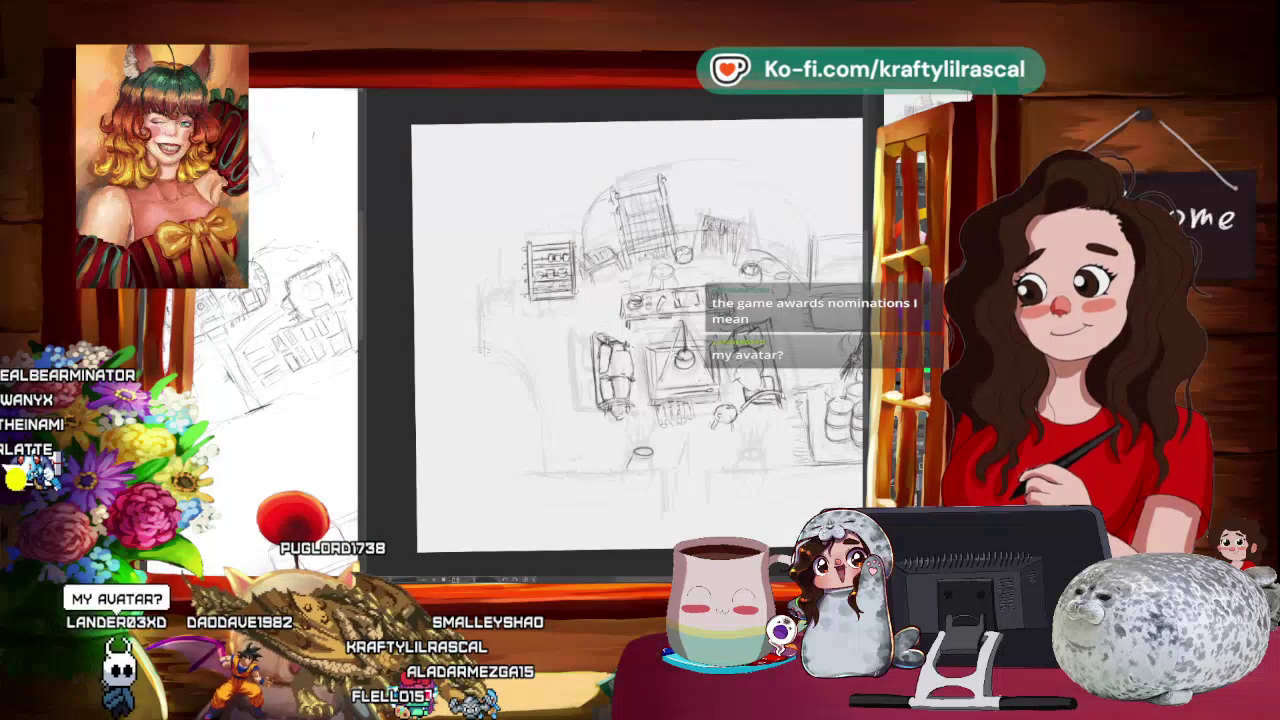
{"action": "mouse_move", "coordinate": [800, 340]}
{"action": "left_mouse_down"}
{"action": "mouse_move", "coordinate": [740, 220]}
{"action": "mouse_move", "coordinate": [715, 245]}
{"action": "left_mouse_up"}
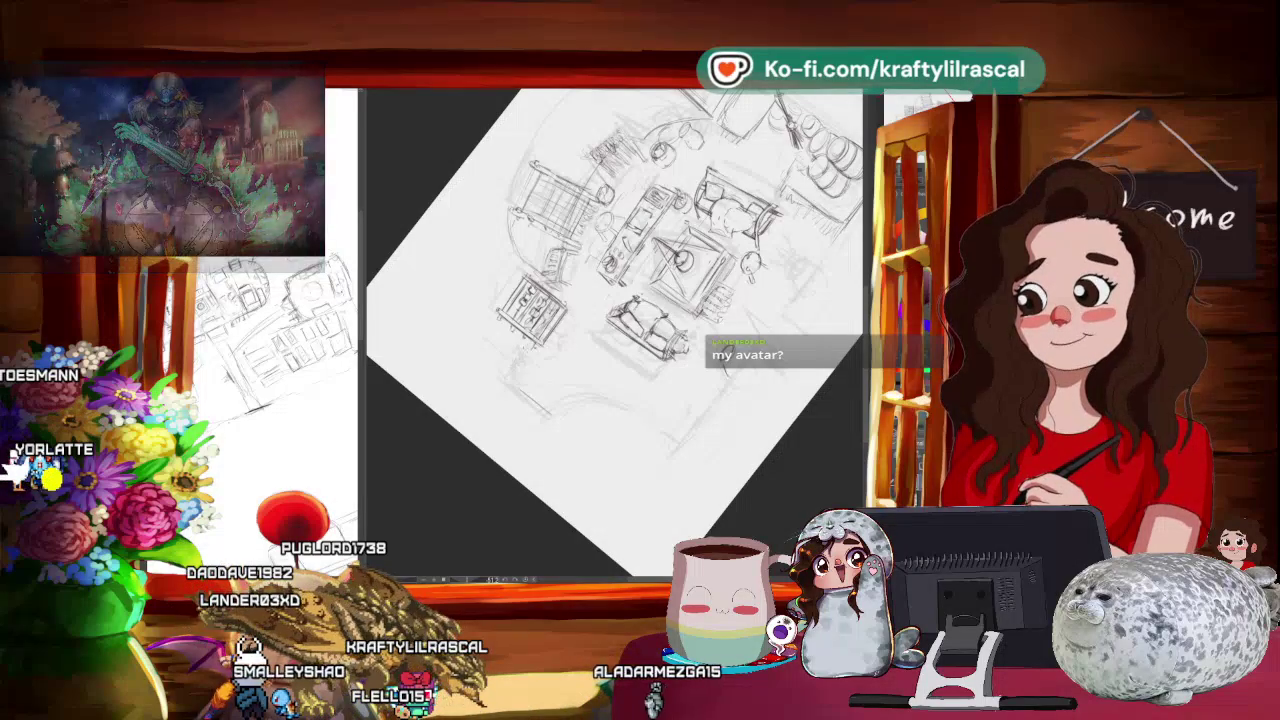
{"action": "left_click_drag", "start_coordinate": [715, 245], "coordinate": [772, 345]}
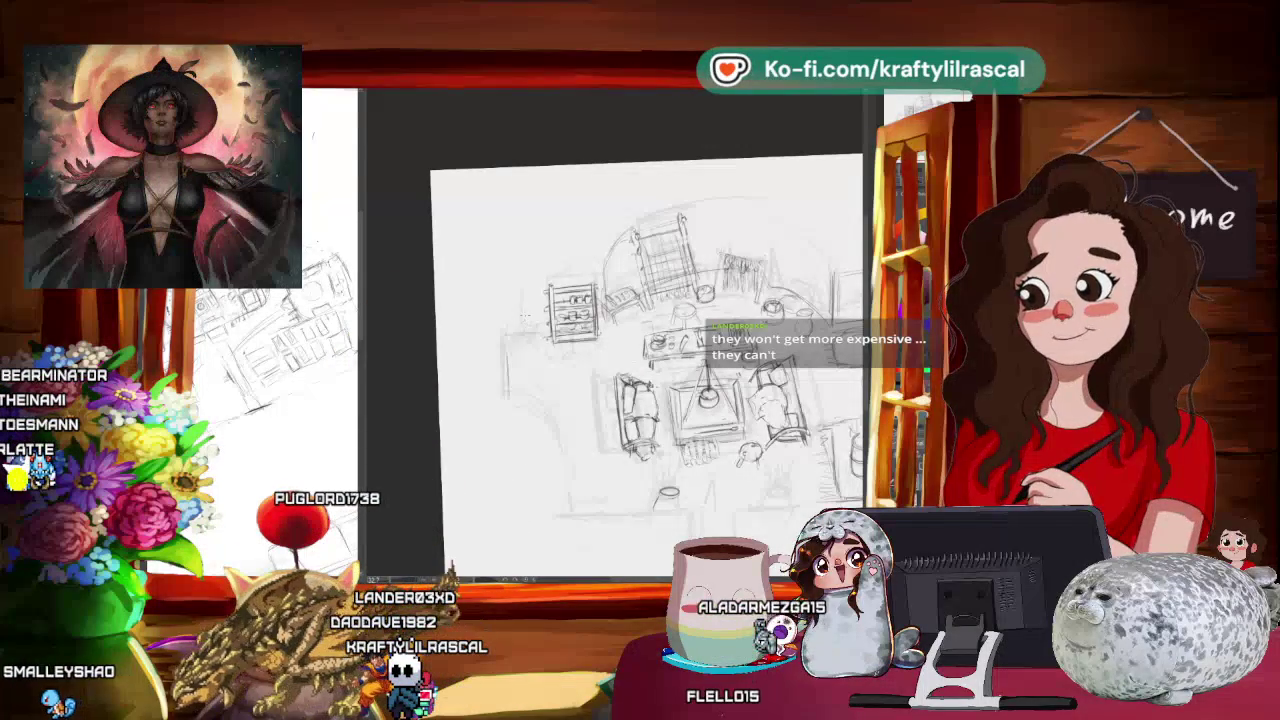
{"action": "left_click_drag", "start_coordinate": [650, 350], "coordinate": [600, 300]}
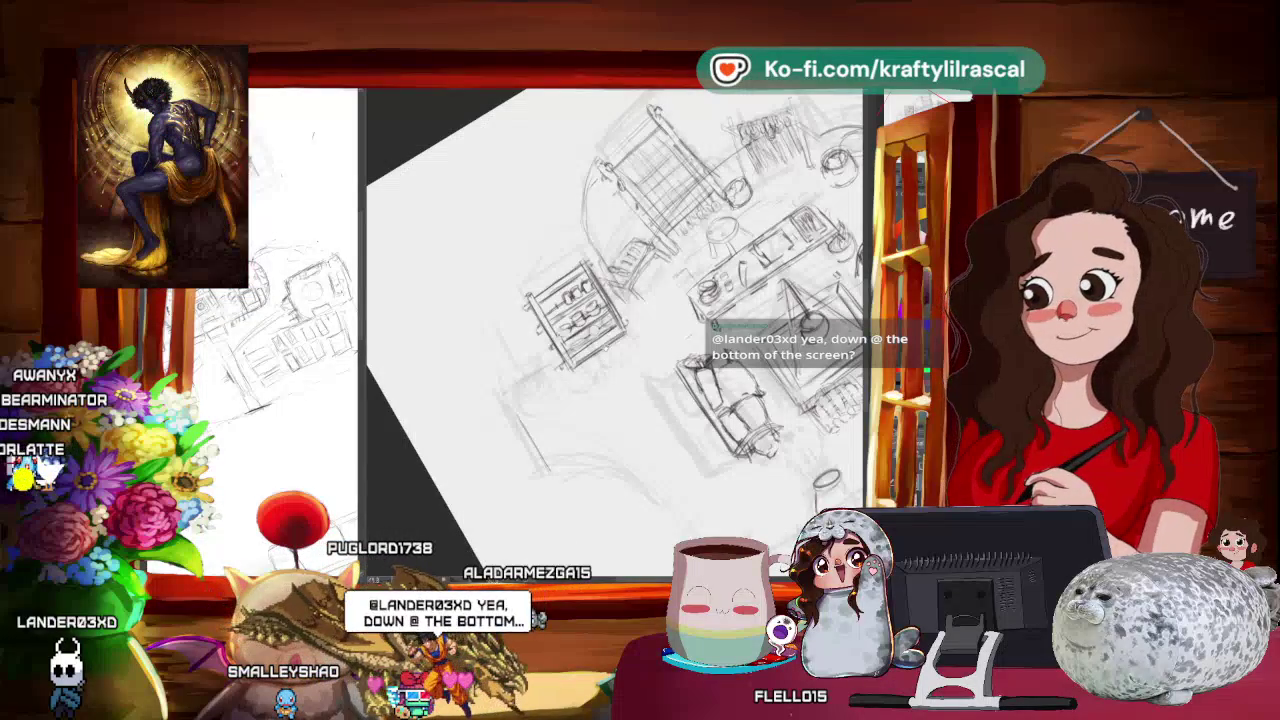
{"action": "mouse_move", "coordinate": [559, 389]}
{"action": "left_mouse_down"}
{"action": "mouse_move", "coordinate": [545, 396]}
{"action": "mouse_move", "coordinate": [560, 380]}
{"action": "left_mouse_up"}
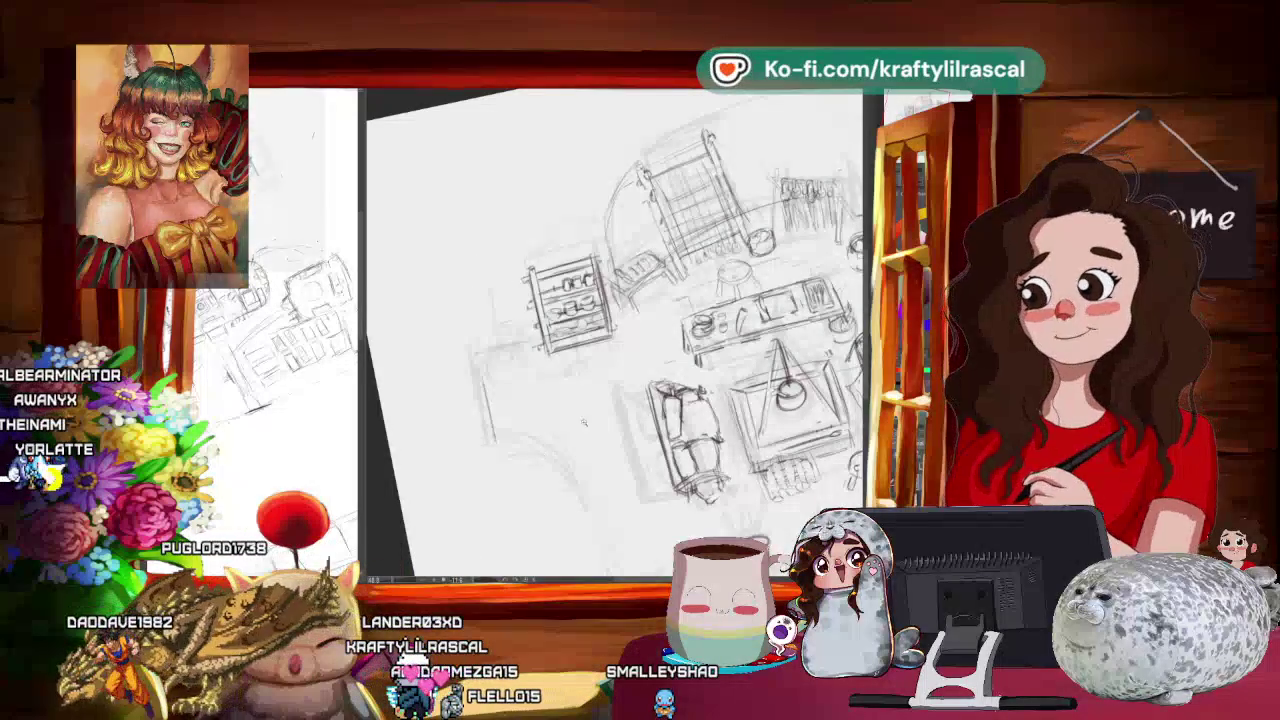
Zoom out to the full page, then zoom back in and recentre the tilted sketch.
{"action": "scroll", "coordinate": [760, 413], "scroll_direction": "down", "scroll_amount": 3}
{"action": "scroll", "coordinate": [760, 413], "scroll_direction": "down", "scroll_amount": 5}
{"action": "scroll", "coordinate": [760, 413], "scroll_direction": "up", "scroll_amount": 3}
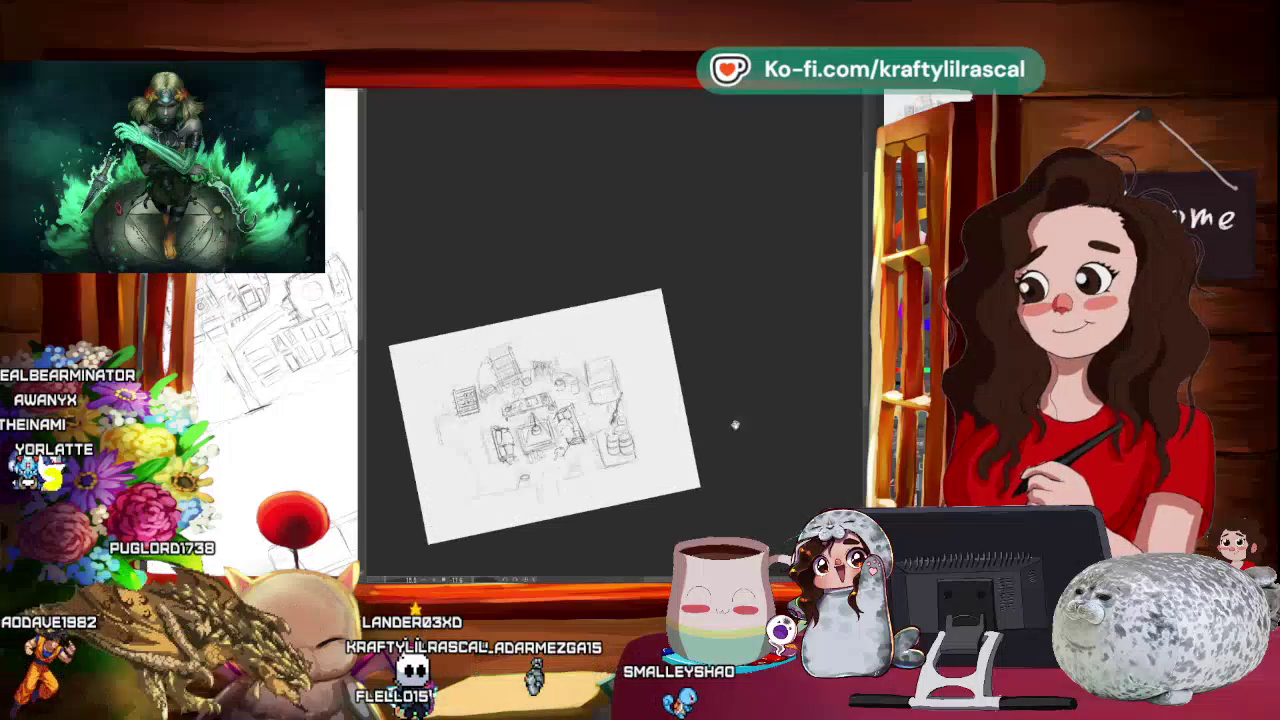
{"action": "scroll", "coordinate": [760, 413], "scroll_direction": "up", "scroll_amount": 2}
{"action": "scroll", "coordinate": [760, 413], "scroll_direction": "up", "scroll_amount": 1}
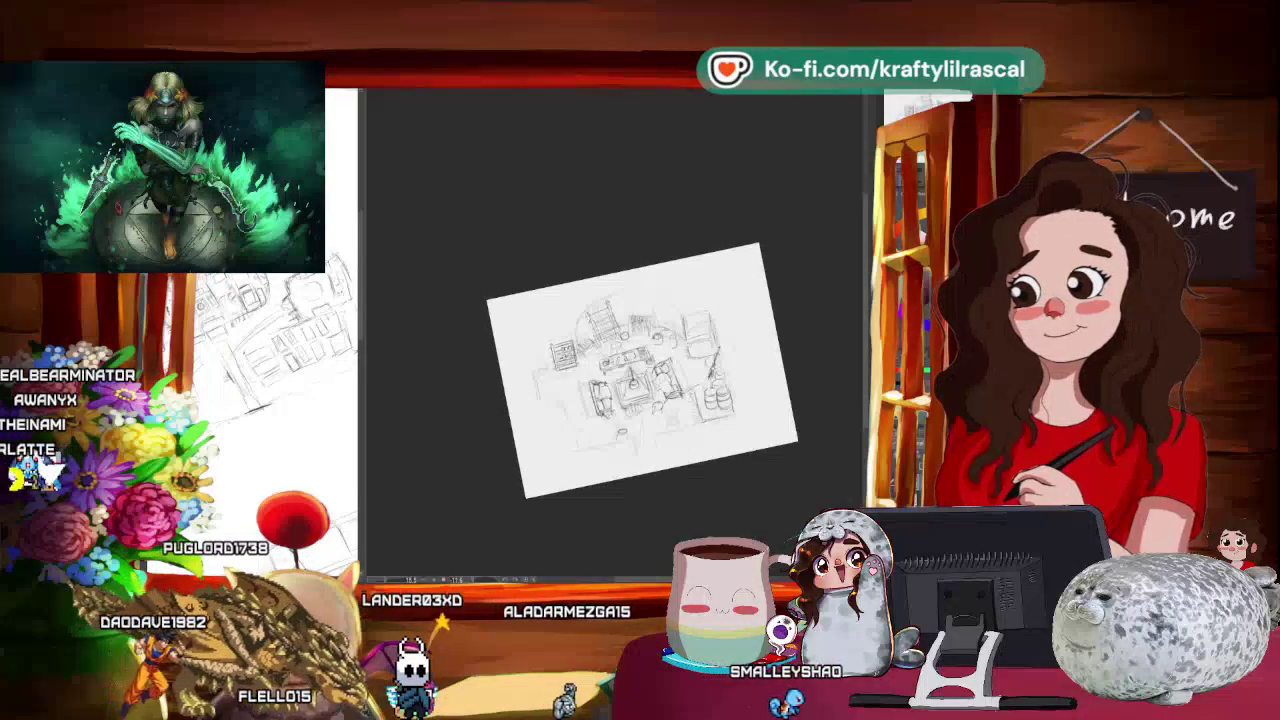
{"action": "left_click_drag", "start_coordinate": [784, 413], "coordinate": [776, 407]}
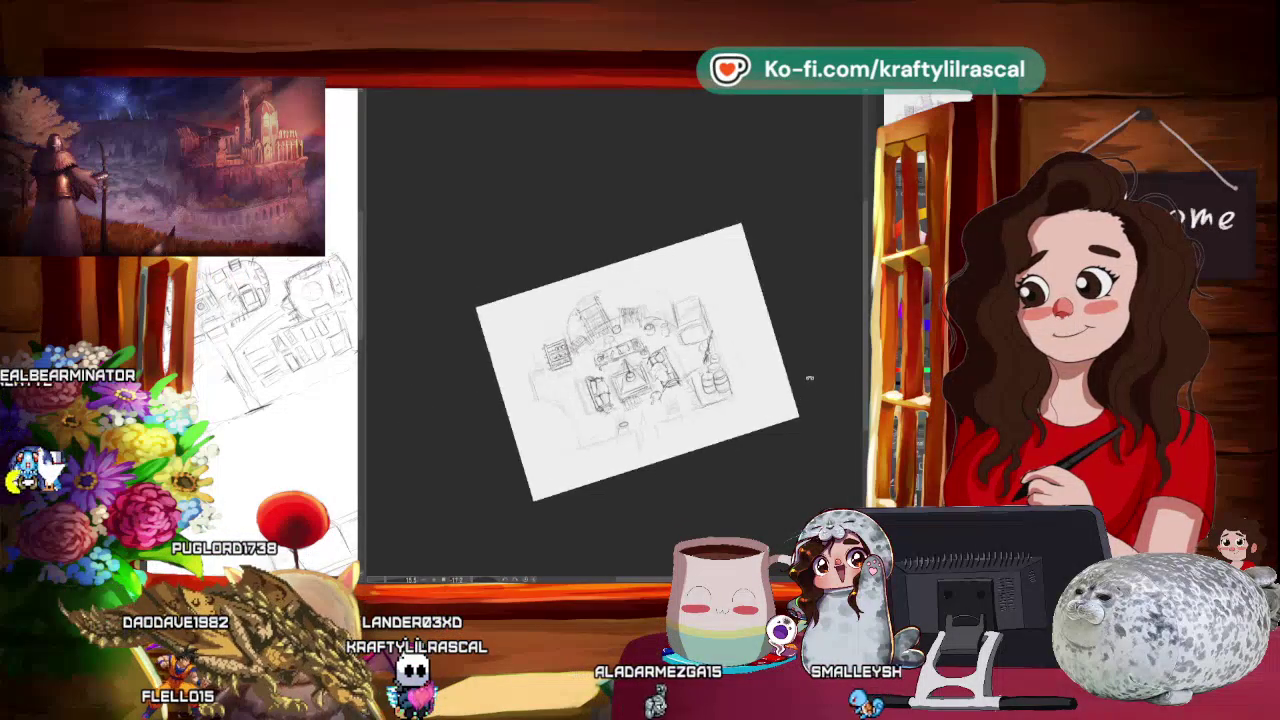
{"action": "scroll", "coordinate": [808, 384], "scroll_direction": "up", "scroll_amount": 2}
{"action": "scroll", "coordinate": [770, 427], "scroll_direction": "up", "scroll_amount": 1}
{"action": "scroll", "coordinate": [770, 427], "scroll_direction": "up", "scroll_amount": 1}
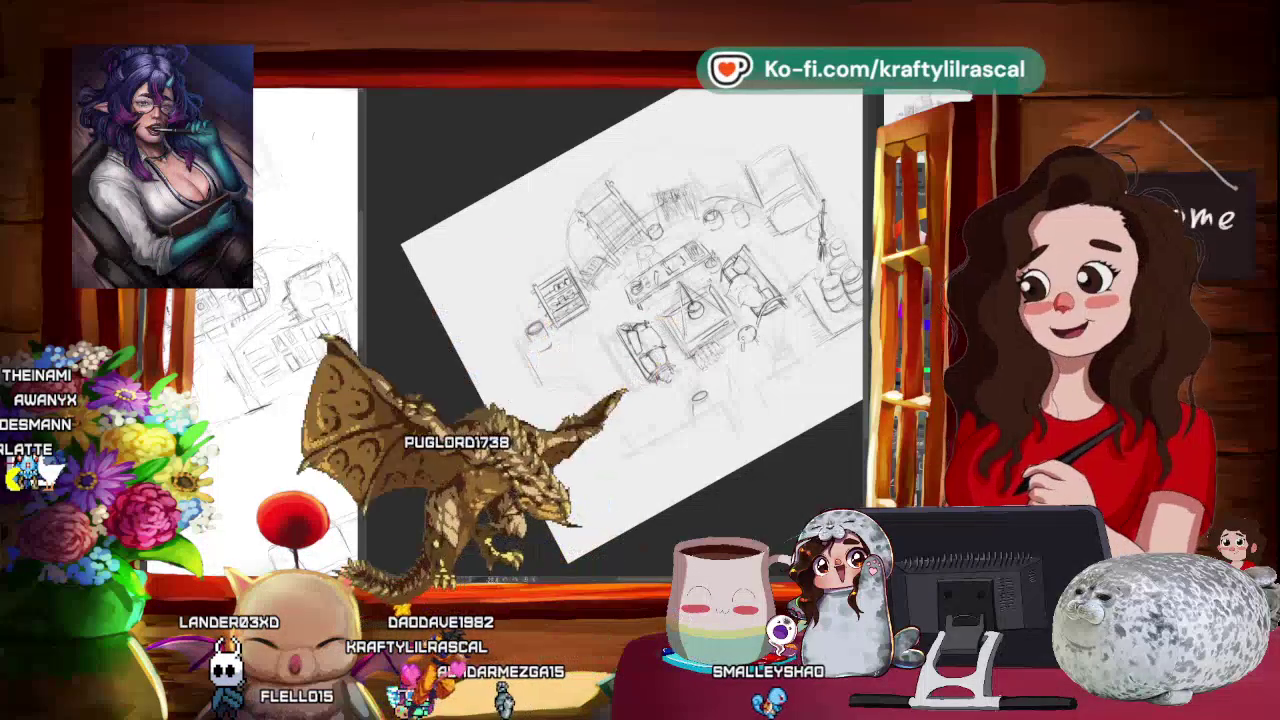
Rotate the page to several working angles while redrawing the pot beside the shelf unit.
{"action": "left_click_drag", "start_coordinate": [700, 200], "coordinate": [640, 170]}
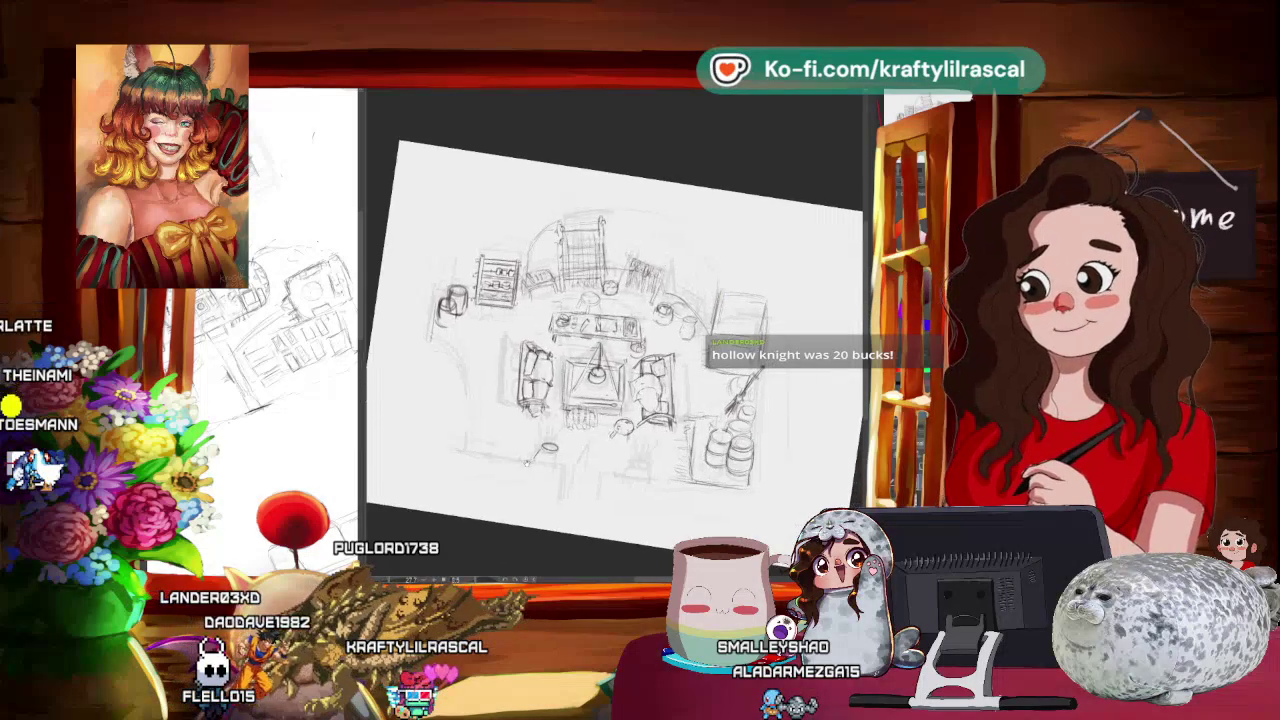
{"action": "left_click_drag", "start_coordinate": [760, 300], "coordinate": [700, 220]}
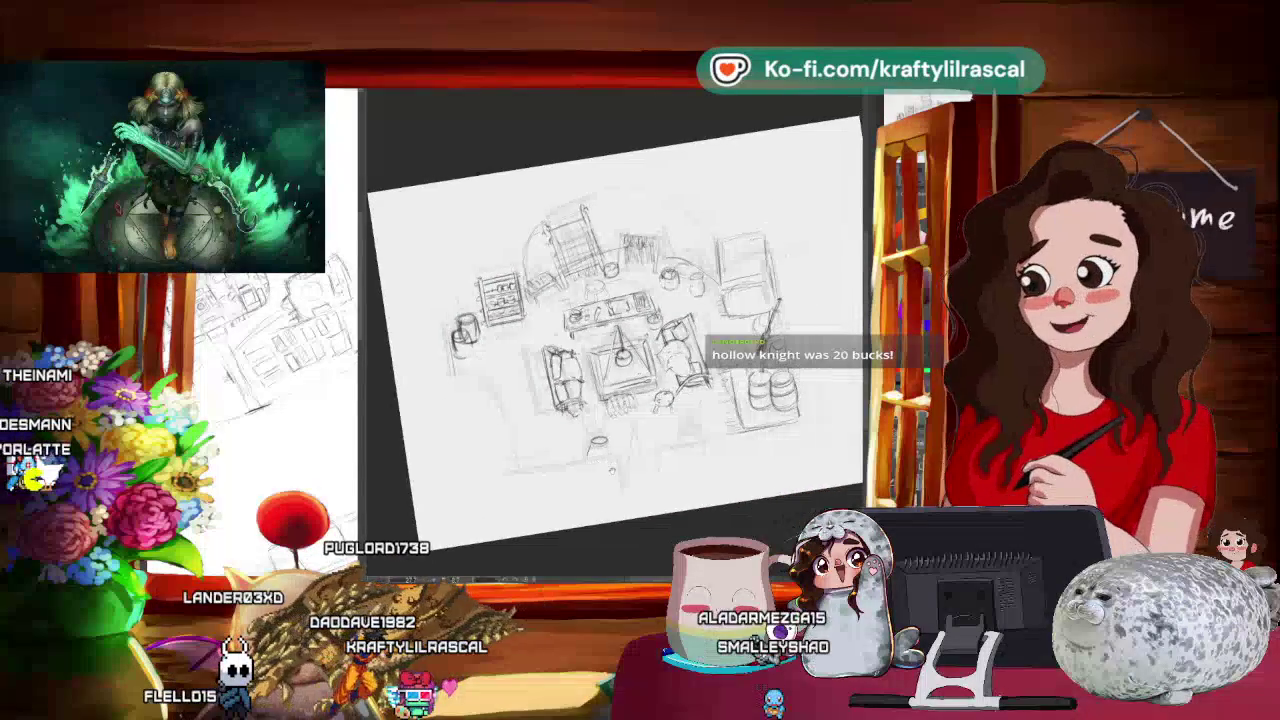
{"action": "mouse_move", "coordinate": [637, 453]}
{"action": "left_mouse_down"}
{"action": "mouse_move", "coordinate": [605, 487]}
{"action": "mouse_move", "coordinate": [576, 437]}
{"action": "left_mouse_up"}
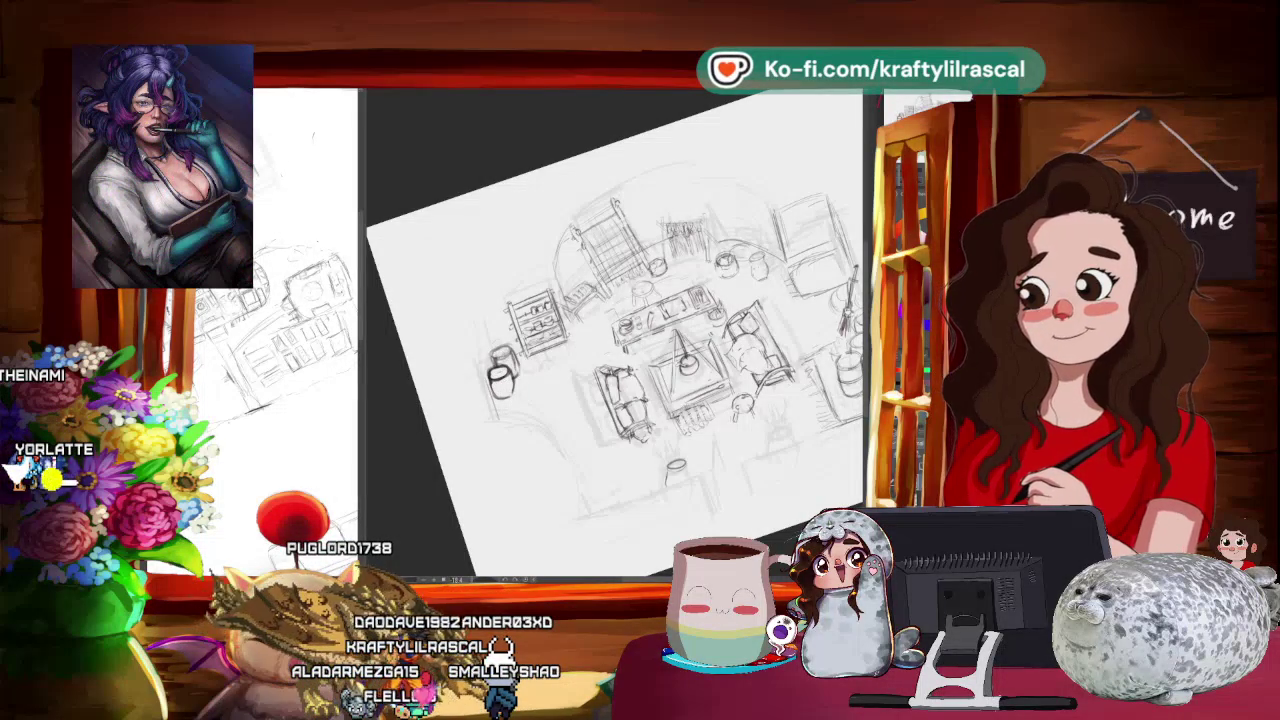
{"action": "scroll", "coordinate": [581, 356], "scroll_direction": "down", "scroll_amount": 5}
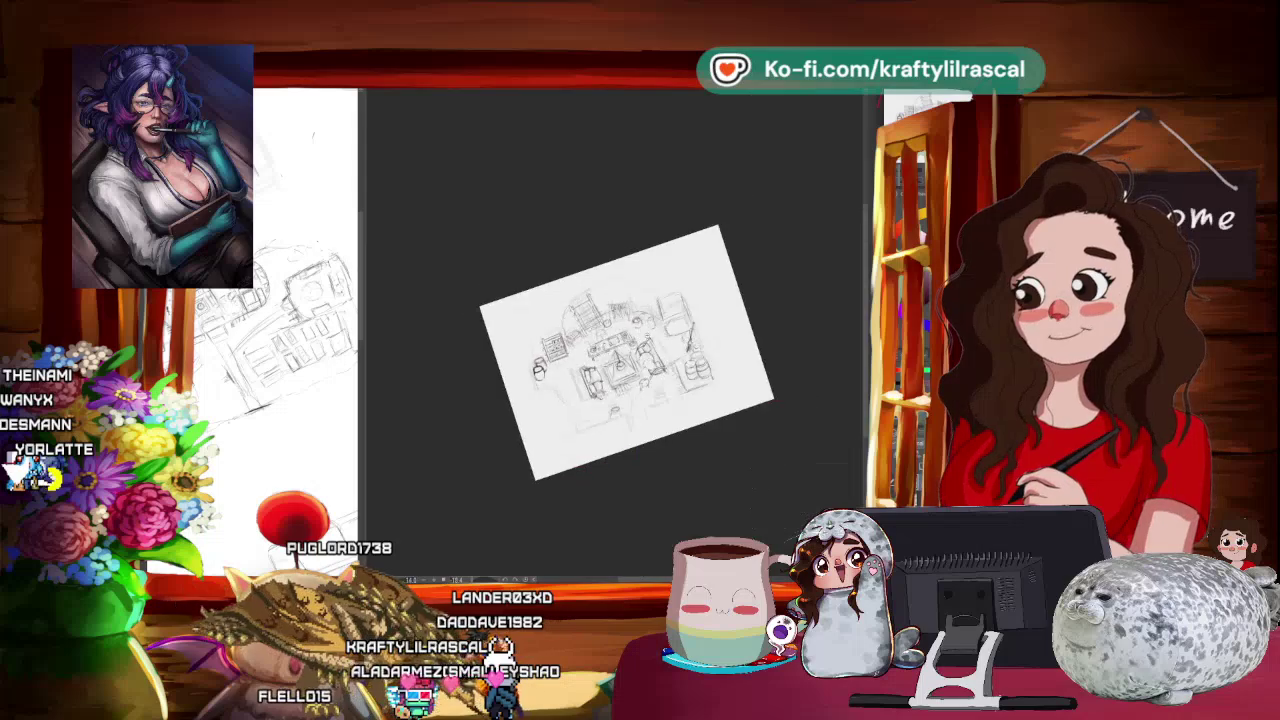
Level the zoomed-out page, then zoom back in on the sketch at a steep tilt.
{"action": "mouse_move", "coordinate": [751, 289]}
{"action": "left_mouse_down"}
{"action": "mouse_move", "coordinate": [858, 391]}
{"action": "mouse_move", "coordinate": [726, 407]}
{"action": "left_mouse_up"}
{"action": "left_click_drag", "start_coordinate": [805, 399], "coordinate": [800, 389]}
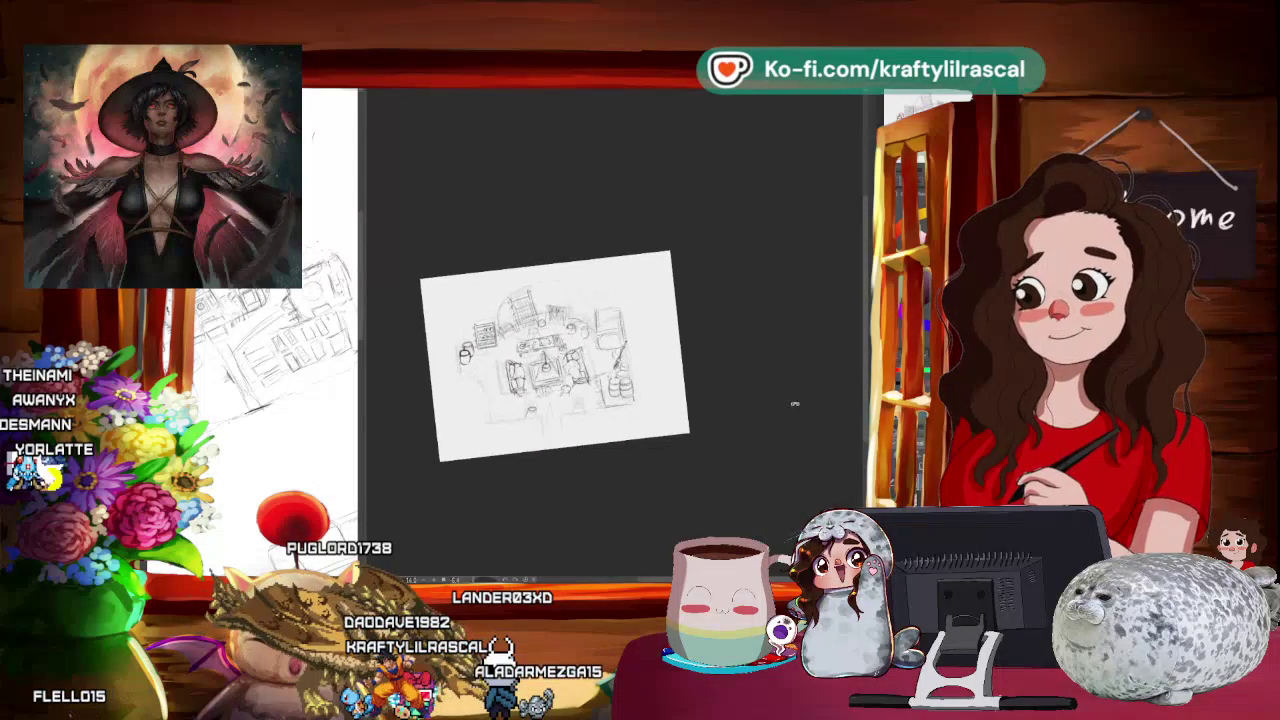
{"action": "mouse_move", "coordinate": [626, 479]}
{"action": "left_mouse_down"}
{"action": "mouse_move", "coordinate": [640, 466]}
{"action": "mouse_move", "coordinate": [688, 495]}
{"action": "mouse_move", "coordinate": [786, 378]}
{"action": "left_mouse_up"}
{"action": "mouse_move", "coordinate": [677, 517]}
{"action": "left_mouse_down"}
{"action": "mouse_move", "coordinate": [709, 457]}
{"action": "mouse_move", "coordinate": [697, 416]}
{"action": "left_mouse_up"}
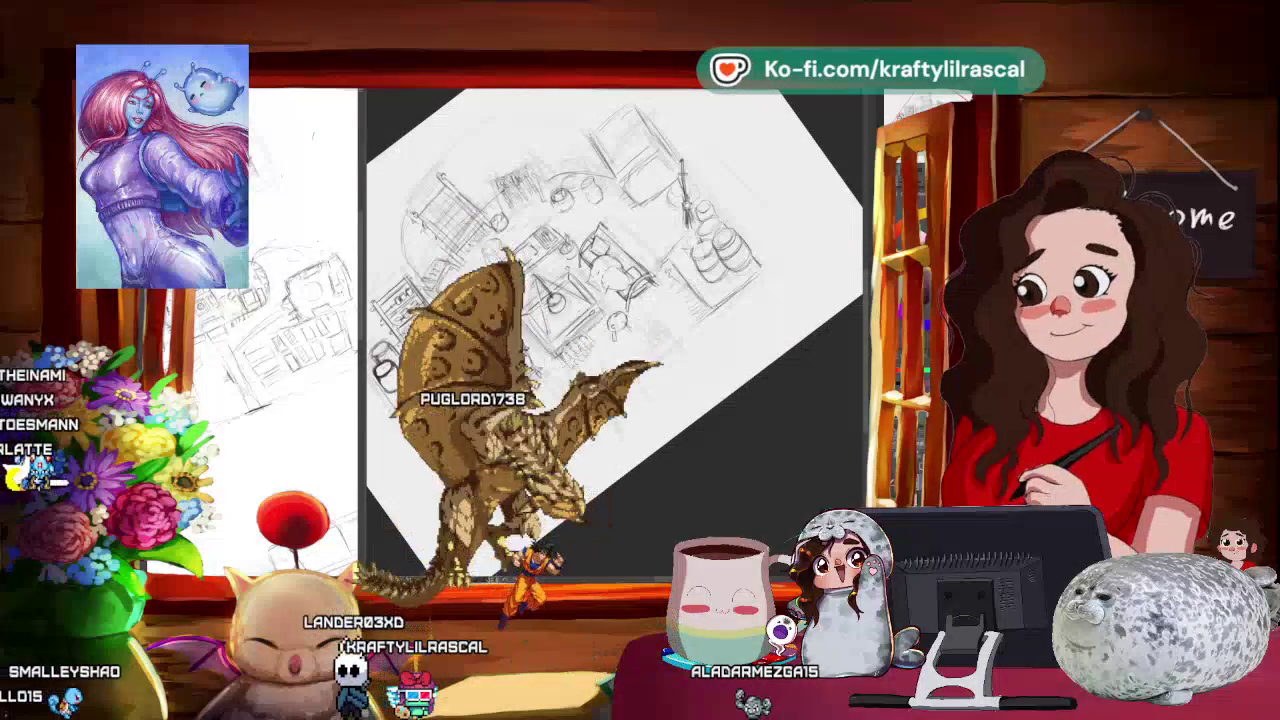
Pan slightly up-left to add a stroke below the central table, then zoom out.
{"action": "left_click_drag", "start_coordinate": [612, 330], "coordinate": [597, 315]}
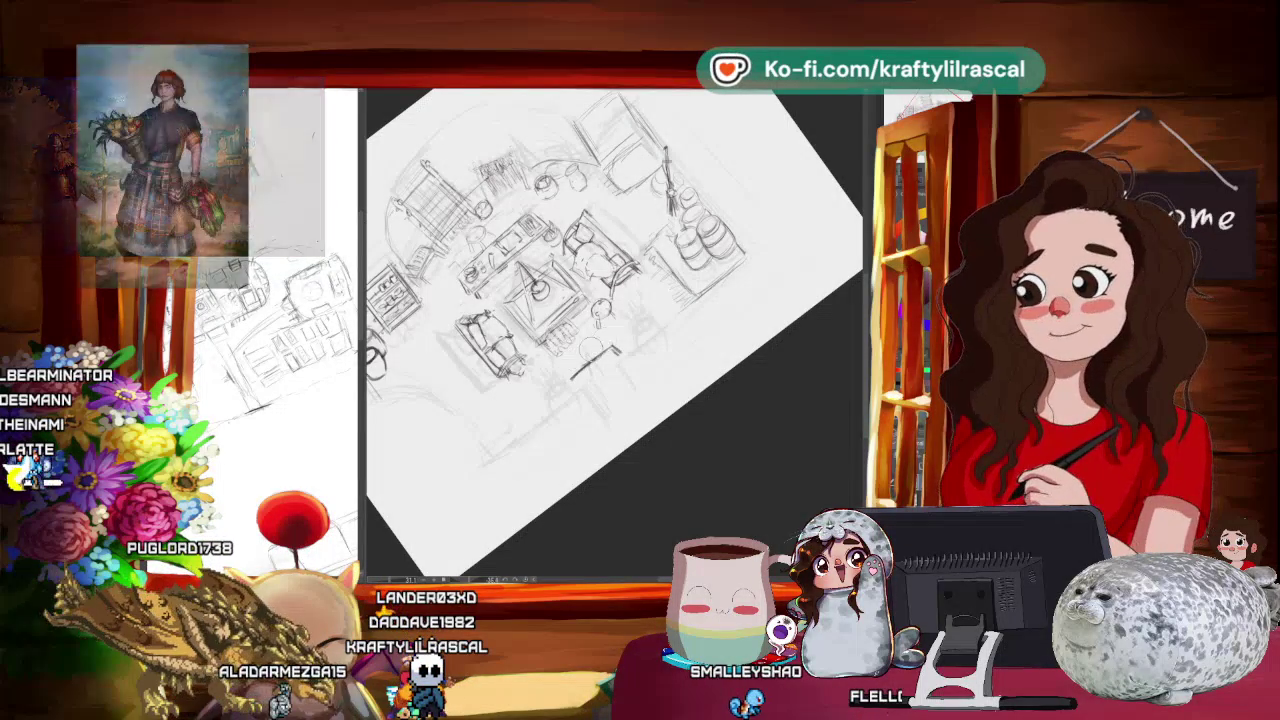
{"action": "key", "text": "ctrl+minus"}
{"action": "key", "text": "ctrl+minus"}
{"action": "key", "text": "ctrl+minus"}
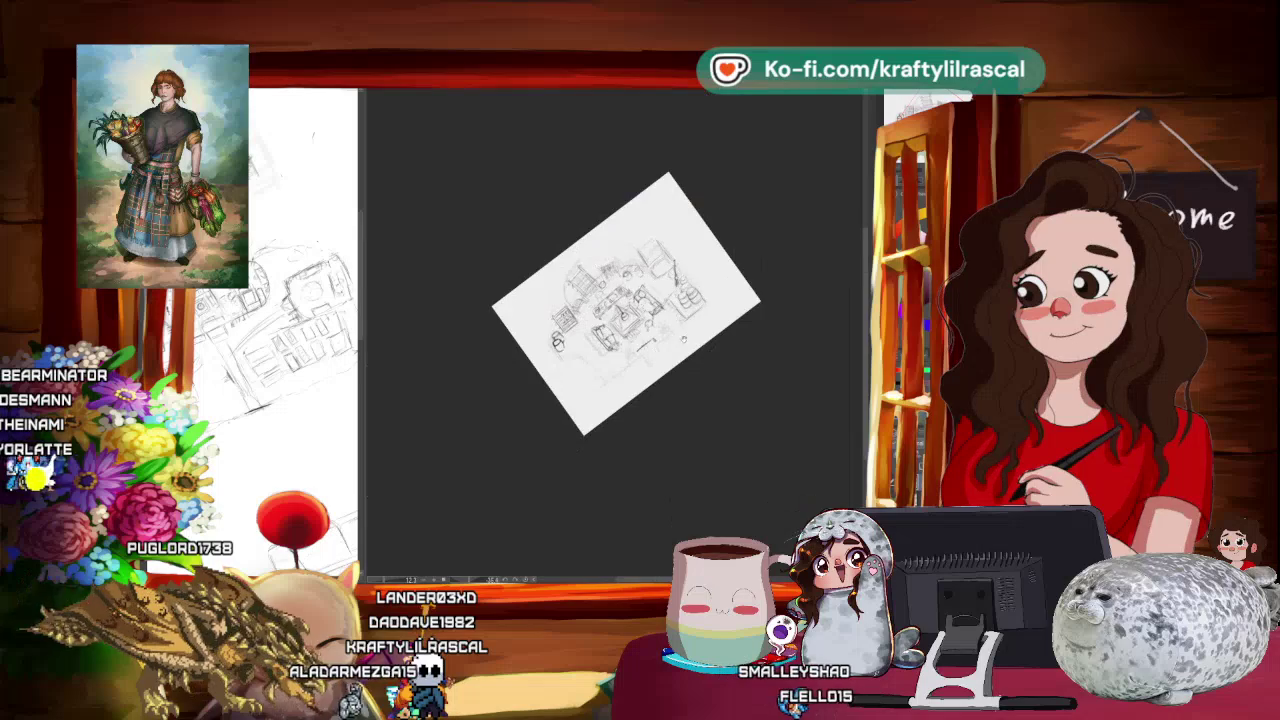
Zoom out to review the whole sketch, then zoom back in with the page turned a quarter turn counter-clockwise.
{"action": "left_click_drag", "start_coordinate": [714, 363], "coordinate": [631, 408]}
{"action": "key", "text": "ctrl+plus"}
{"action": "key", "text": "ctrl+plus"}
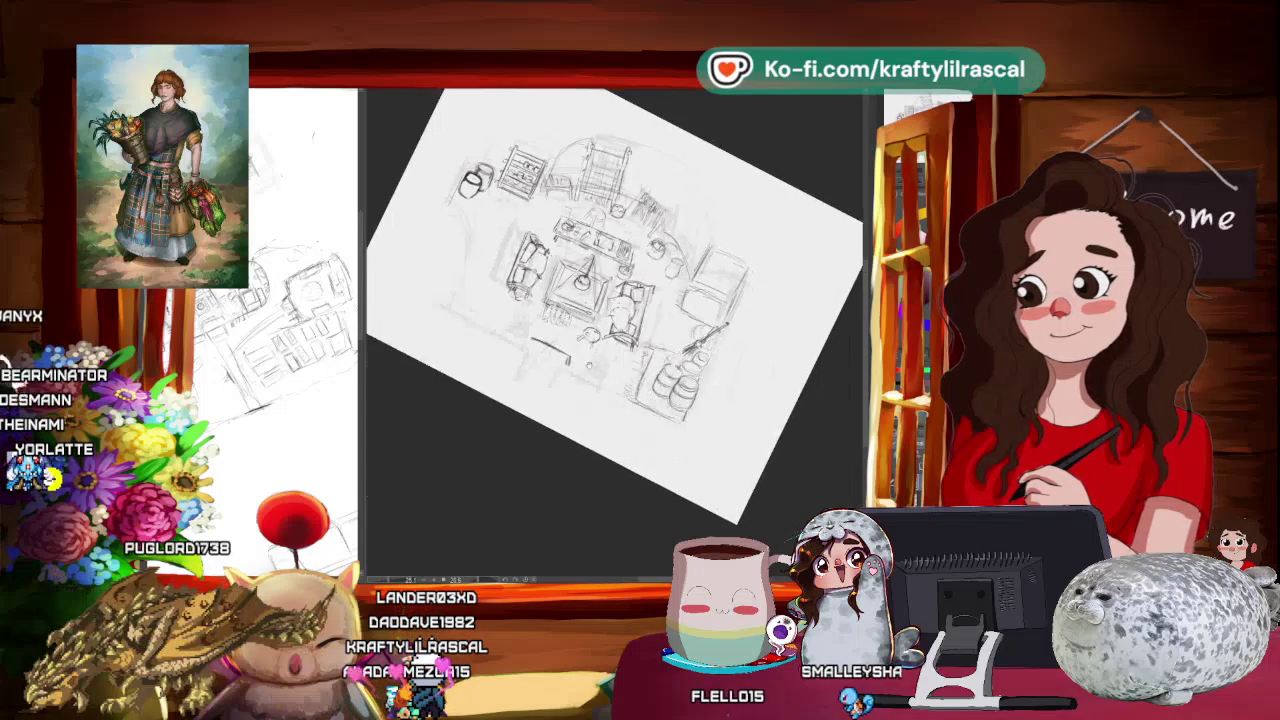
{"action": "key", "text": "ctrl+minus"}
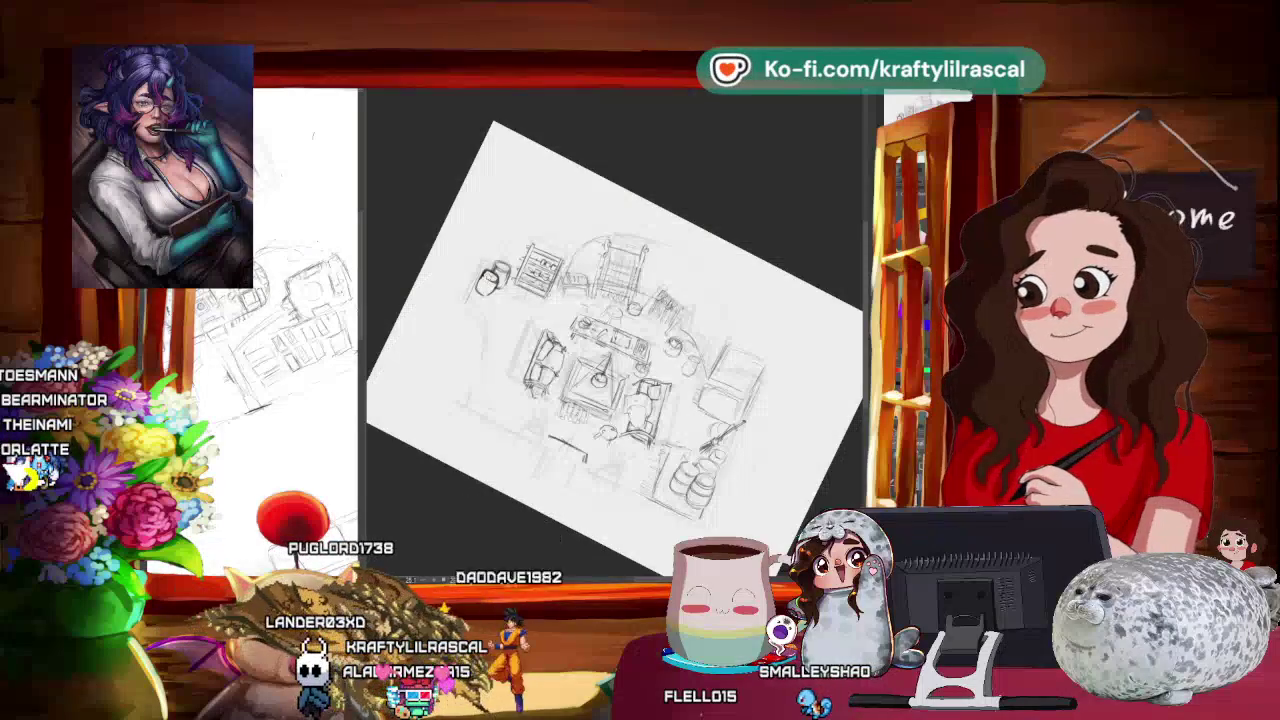
{"action": "mouse_move", "coordinate": [700, 300]}
{"action": "left_mouse_down"}
{"action": "mouse_move", "coordinate": [640, 260]}
{"action": "mouse_move", "coordinate": [713, 416]}
{"action": "mouse_move", "coordinate": [680, 360]}
{"action": "left_mouse_up"}
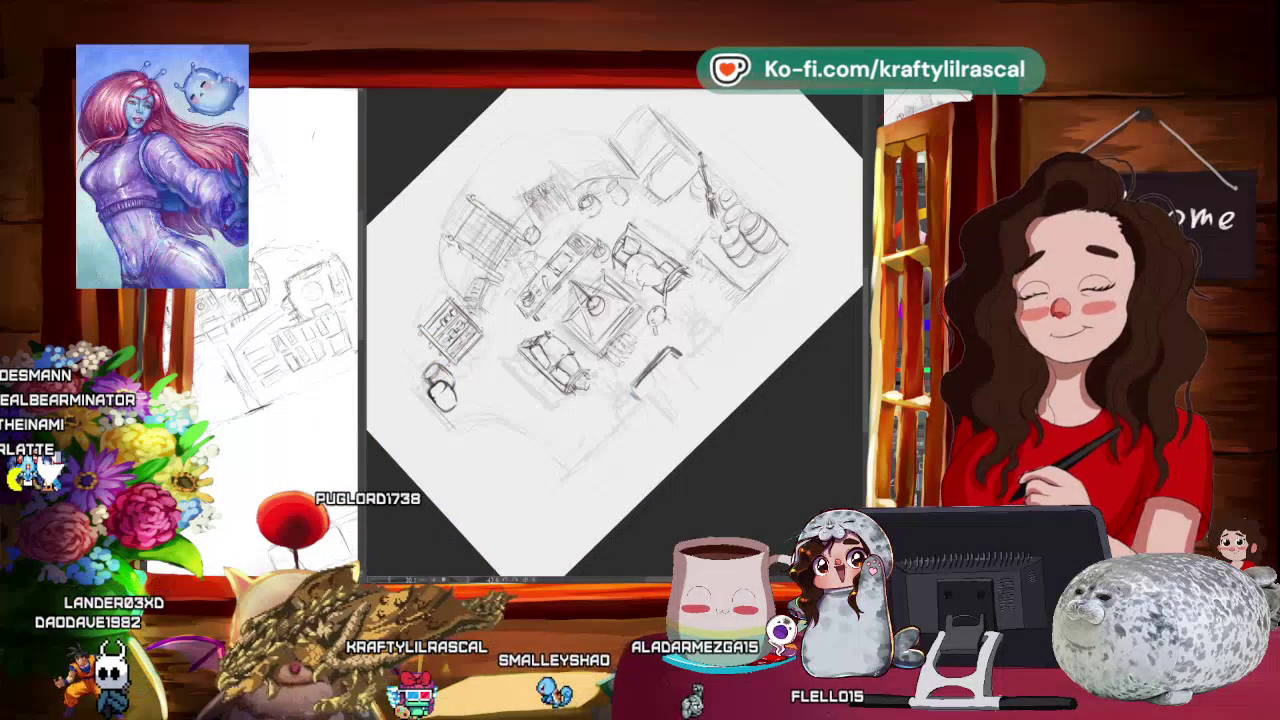
Undo the dark stroke below the table, then re-tilt and shift the page to refine the left-side jugs.
{"action": "key", "text": "ctrl+z"}
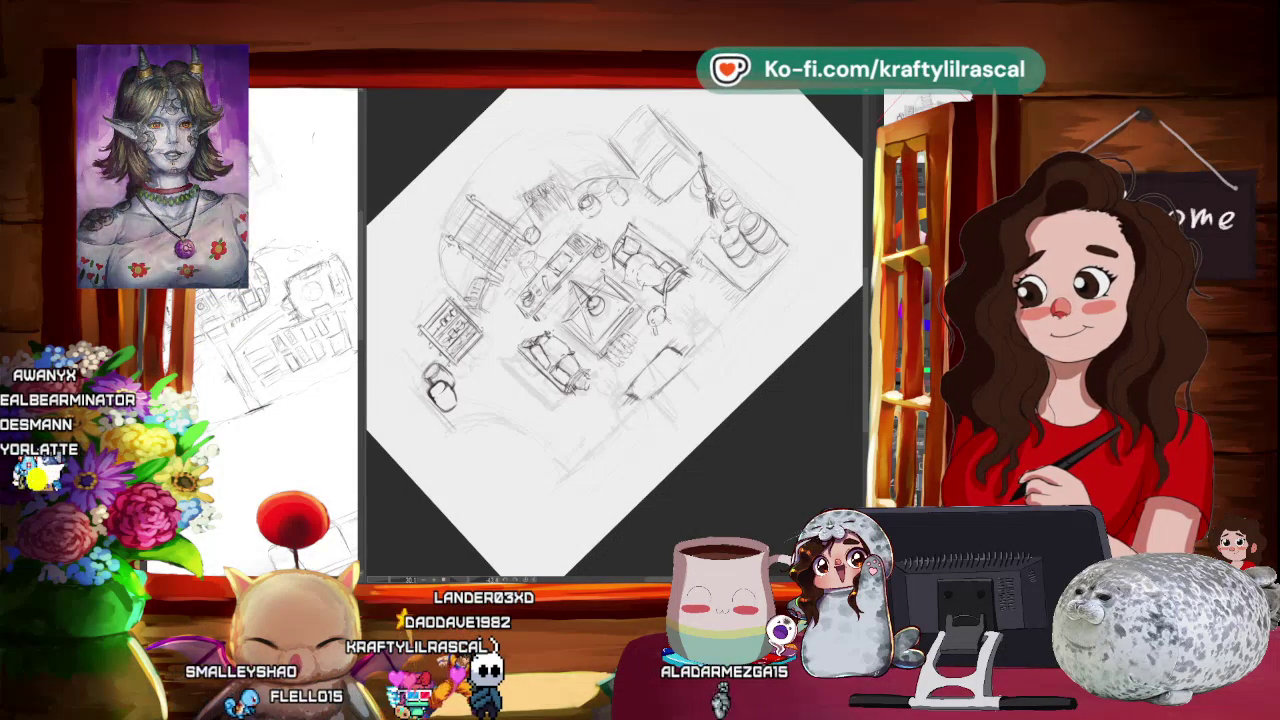
{"action": "scroll", "coordinate": [690, 393], "scroll_direction": "down", "scroll_amount": 3}
{"action": "mouse_move", "coordinate": [690, 393]}
{"action": "left_mouse_down"}
{"action": "mouse_move", "coordinate": [852, 410]}
{"action": "mouse_move", "coordinate": [785, 453]}
{"action": "mouse_move", "coordinate": [757, 437]}
{"action": "mouse_move", "coordinate": [800, 451]}
{"action": "mouse_move", "coordinate": [820, 403]}
{"action": "mouse_move", "coordinate": [750, 445]}
{"action": "mouse_move", "coordinate": [737, 471]}
{"action": "mouse_move", "coordinate": [704, 466]}
{"action": "left_mouse_up"}
{"action": "scroll", "coordinate": [757, 437], "scroll_direction": "up", "scroll_amount": 3}
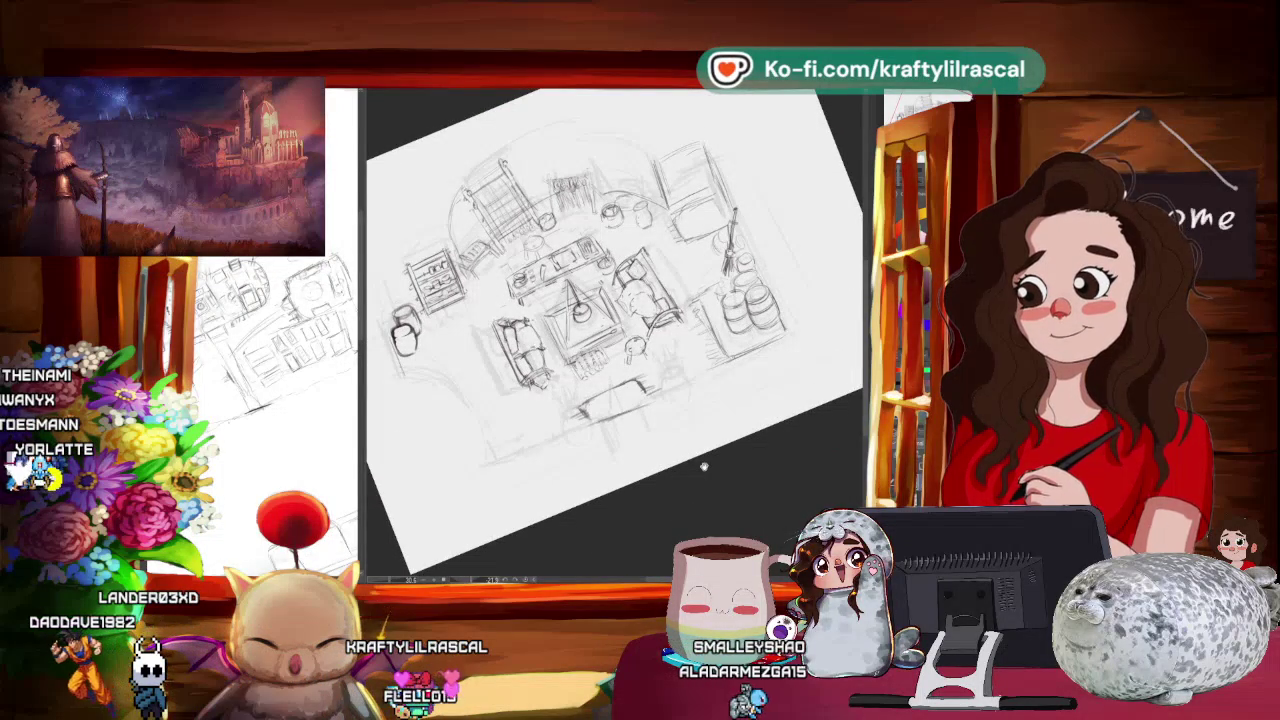
{"action": "scroll", "coordinate": [615, 335], "scroll_direction": "down", "scroll_amount": 2}
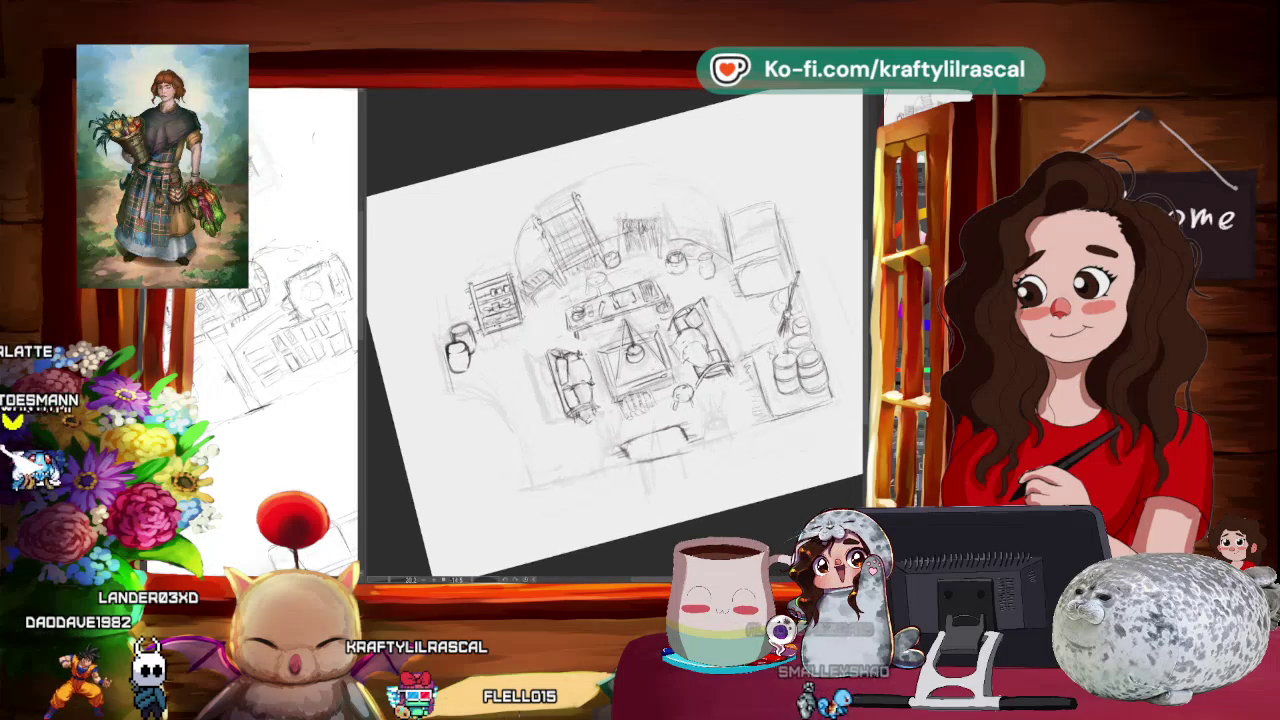
{"action": "scroll", "coordinate": [615, 335], "scroll_direction": "up", "scroll_amount": 3}
{"action": "scroll", "coordinate": [615, 335], "scroll_direction": "up", "scroll_amount": 2}
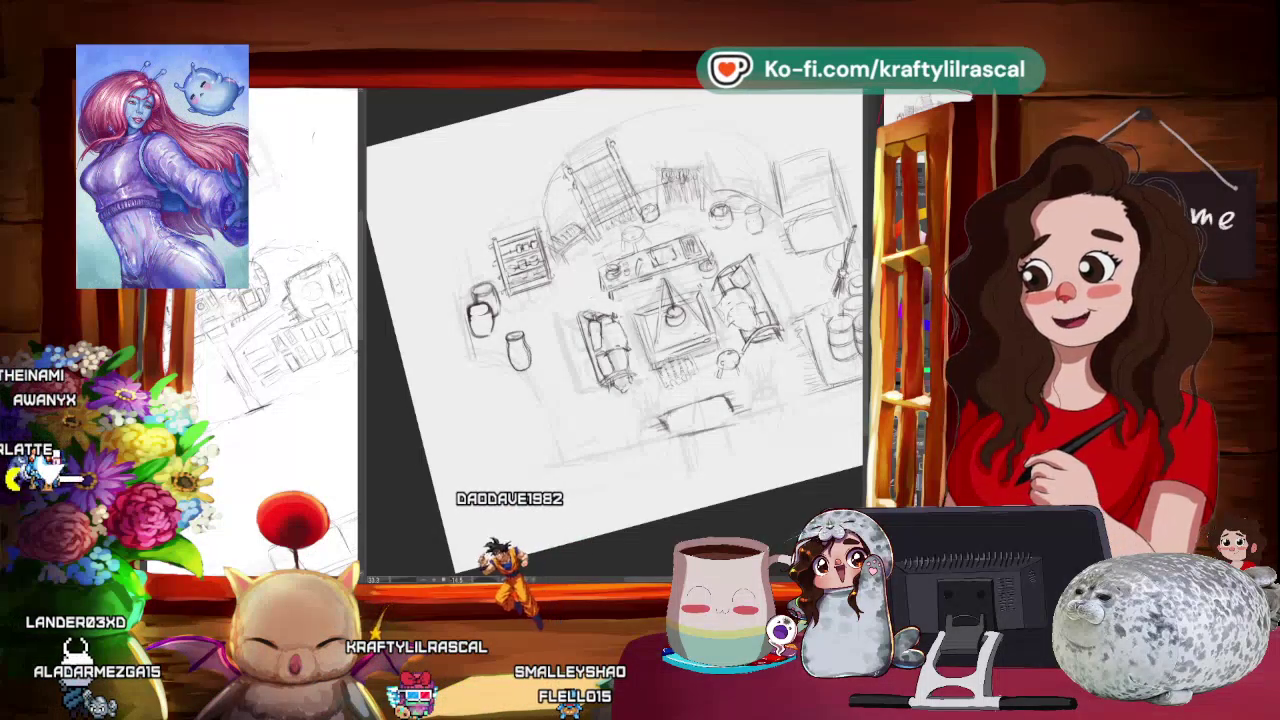
{"action": "mouse_move", "coordinate": [545, 450]}
{"action": "left_mouse_down"}
{"action": "mouse_move", "coordinate": [565, 440]}
{"action": "mouse_move", "coordinate": [462, 403]}
{"action": "left_mouse_up"}
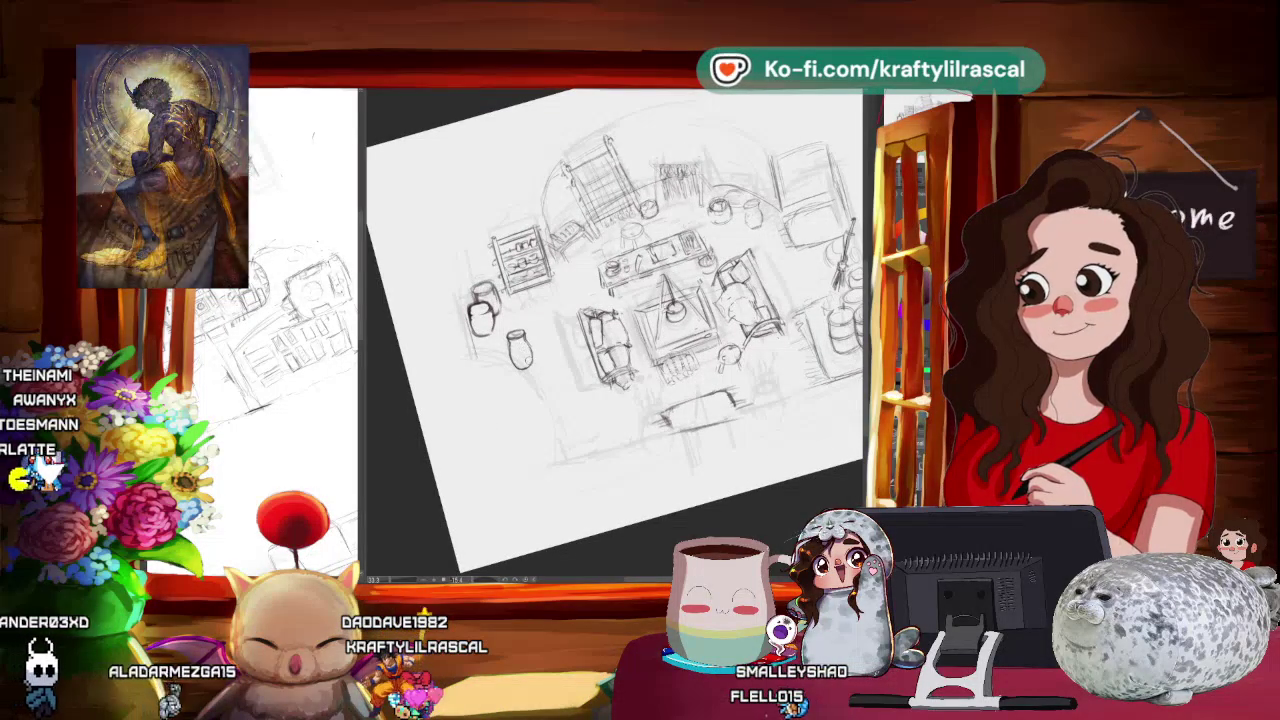
Tilt the canvas about 30 degrees counter-clockwise and sketch a small round pot beside the lower-left jug.
{"action": "scroll", "coordinate": [571, 343], "scroll_direction": "down", "scroll_amount": 5}
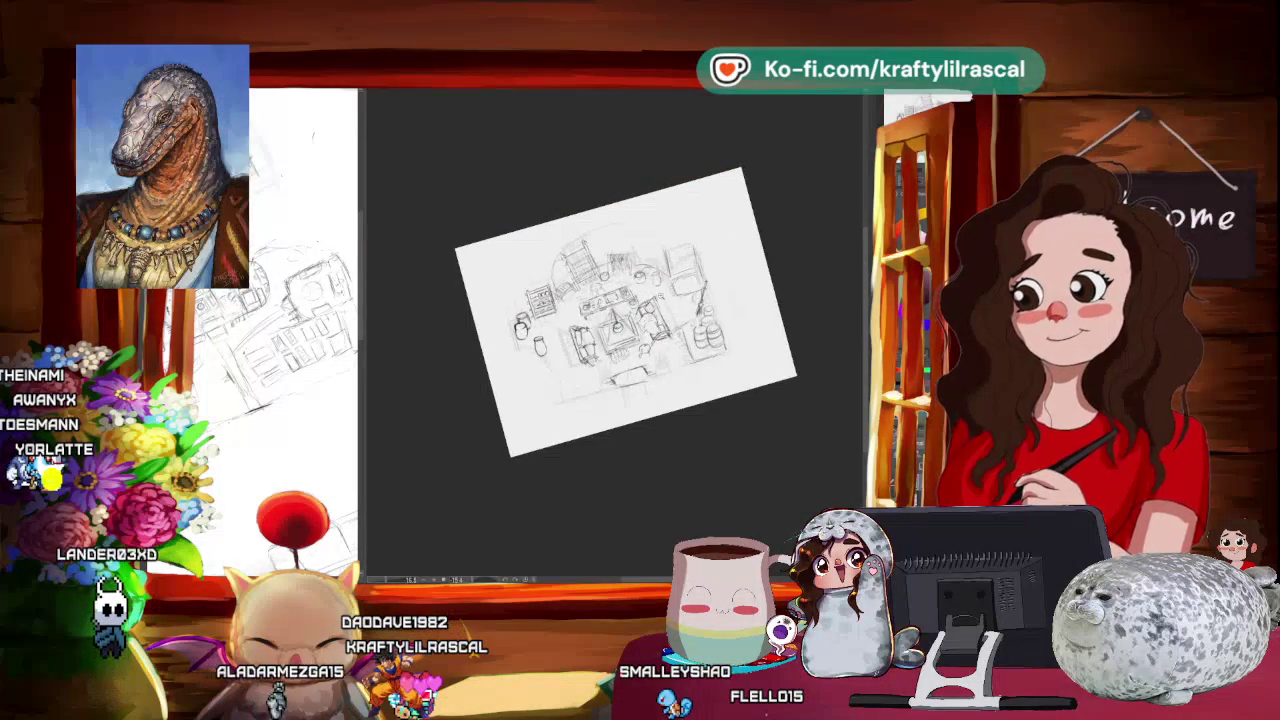
{"action": "scroll", "coordinate": [571, 343], "scroll_direction": "up", "scroll_amount": 5}
{"action": "left_click_drag", "start_coordinate": [571, 343], "coordinate": [640, 330]}
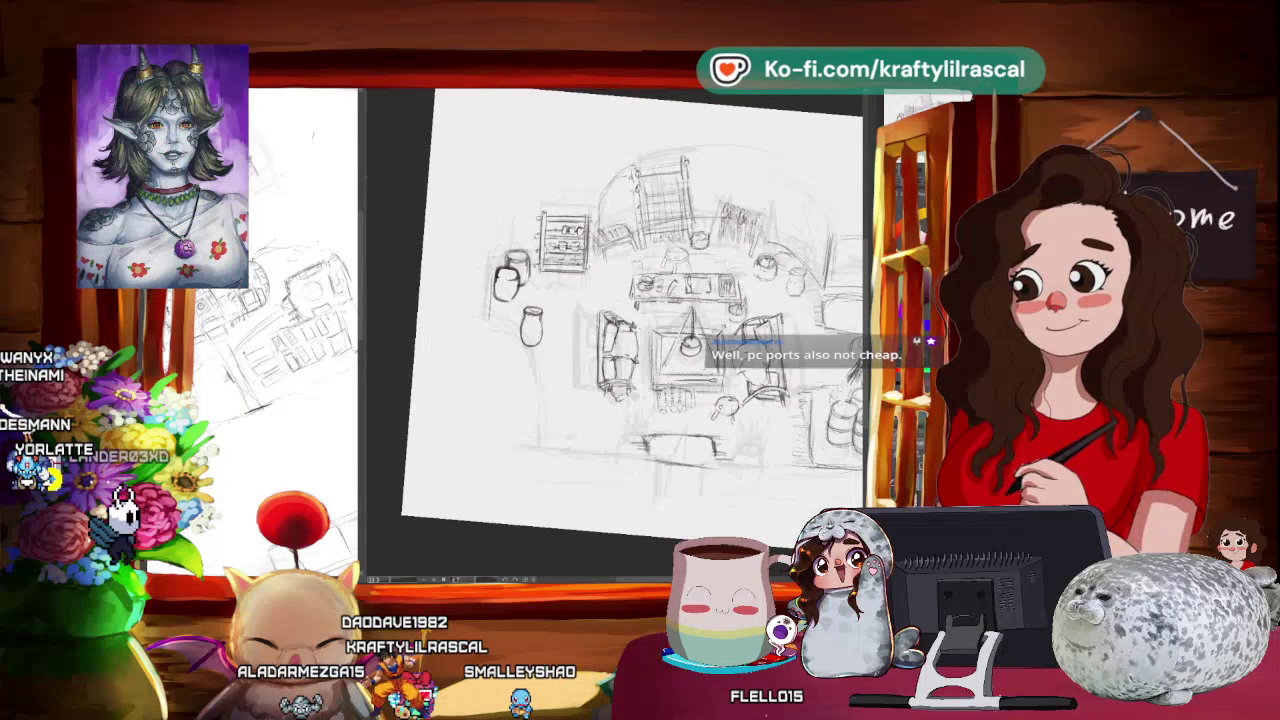
{"action": "left_click_drag", "start_coordinate": [640, 330], "coordinate": [600, 350]}
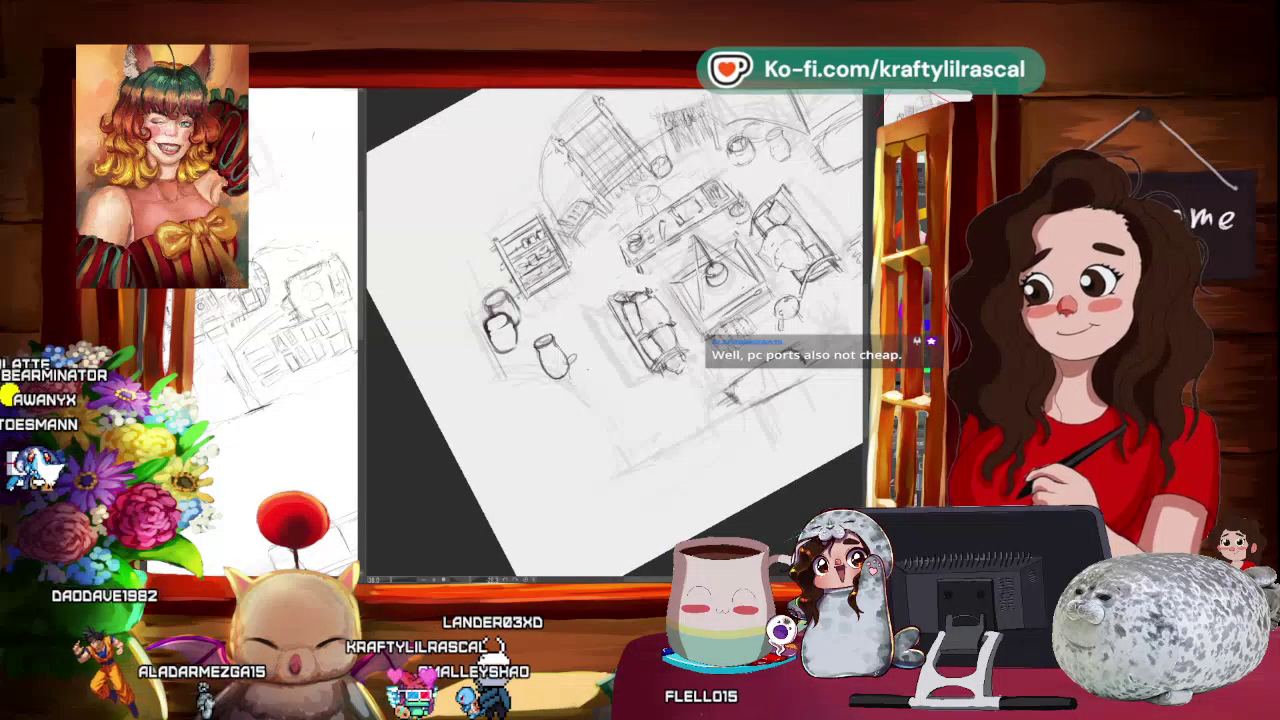
{"action": "left_click_drag", "start_coordinate": [572, 362], "coordinate": [584, 380]}
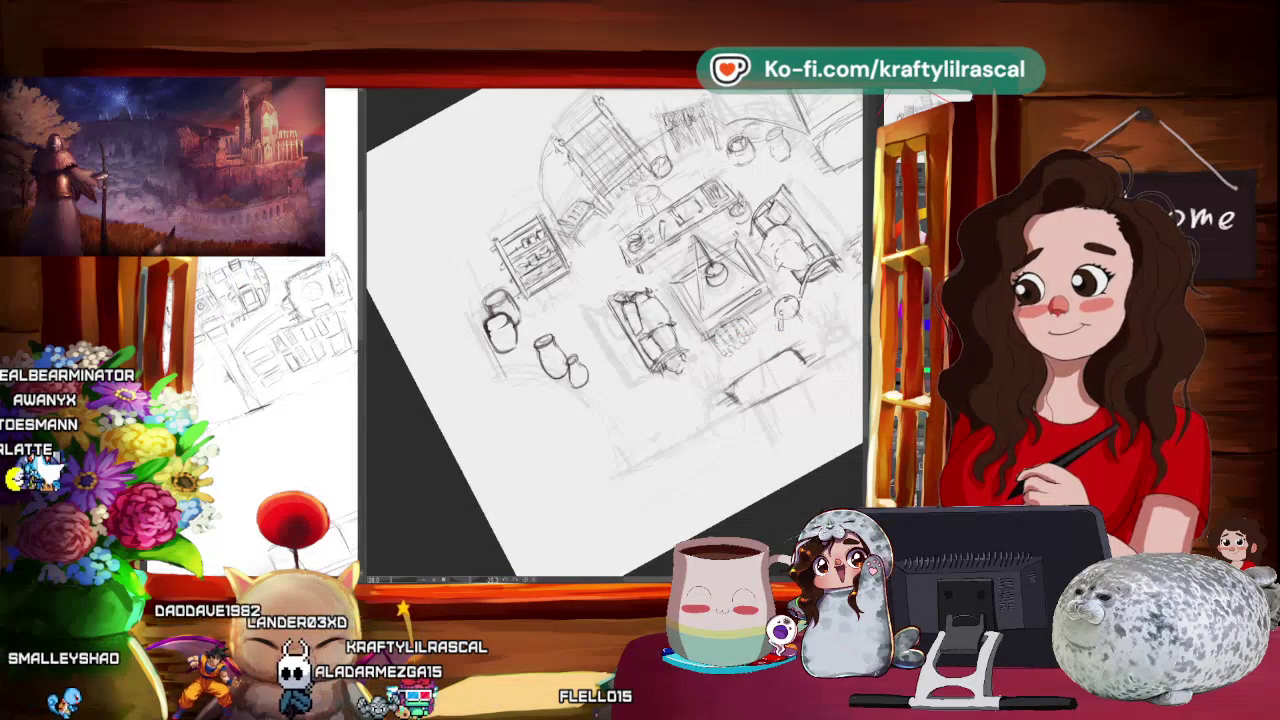
{"action": "key", "text": "ctrl+minus"}
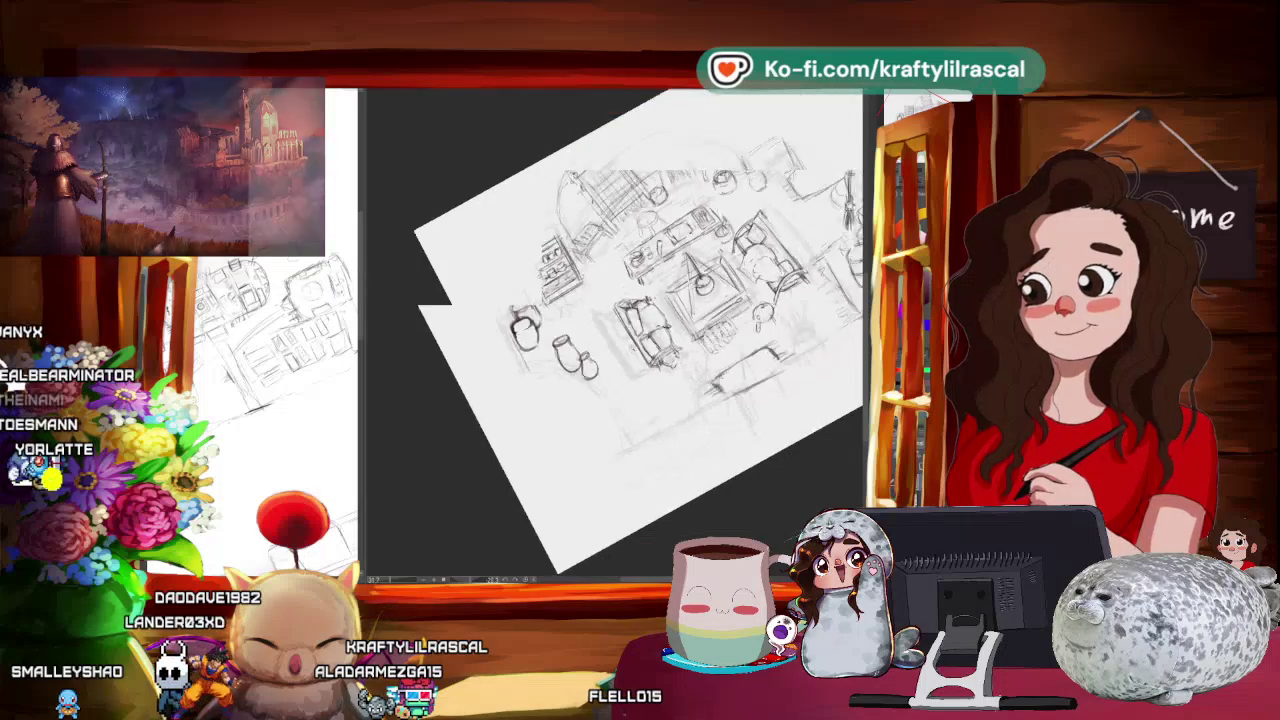
Reset the view, lasso the lower-left jug and pots, and transform them into a better position.
{"action": "key", "text": "^"}
{"action": "key", "text": "^"}
{"action": "key", "text": "ctrl+minus"}
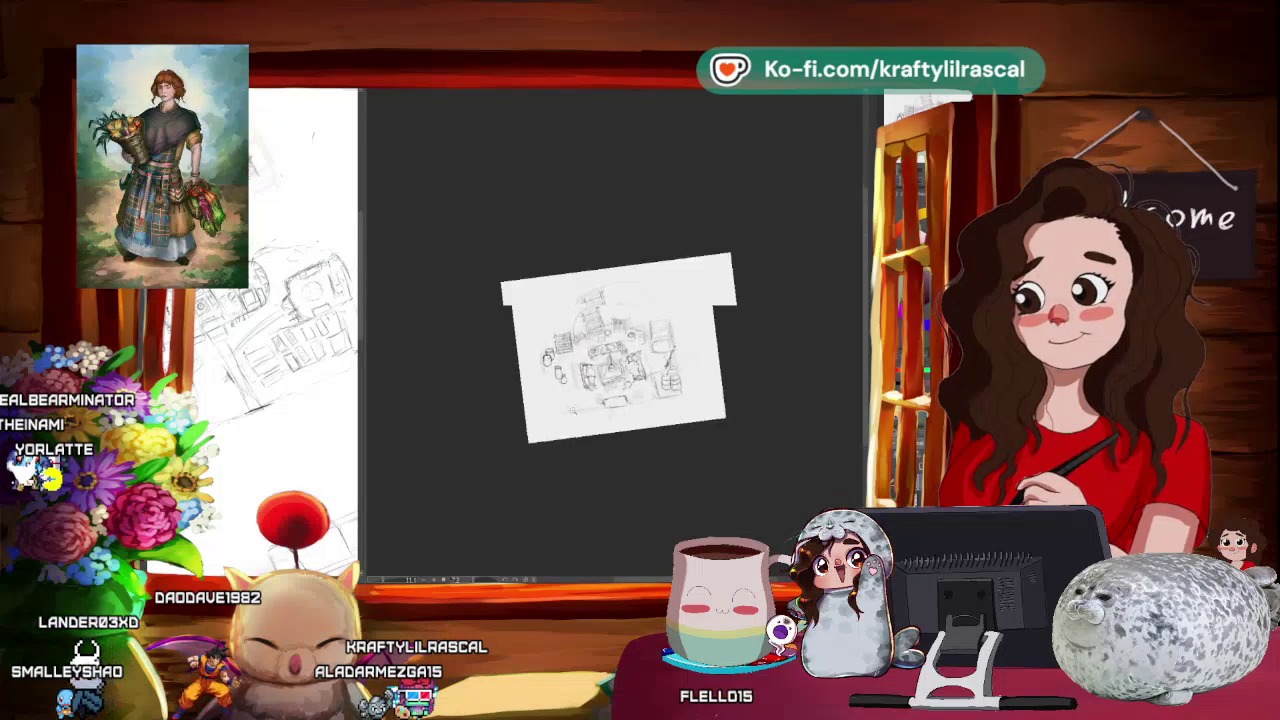
{"action": "key", "text": "ctrl+plus"}
{"action": "key", "text": "ctrl+plus"}
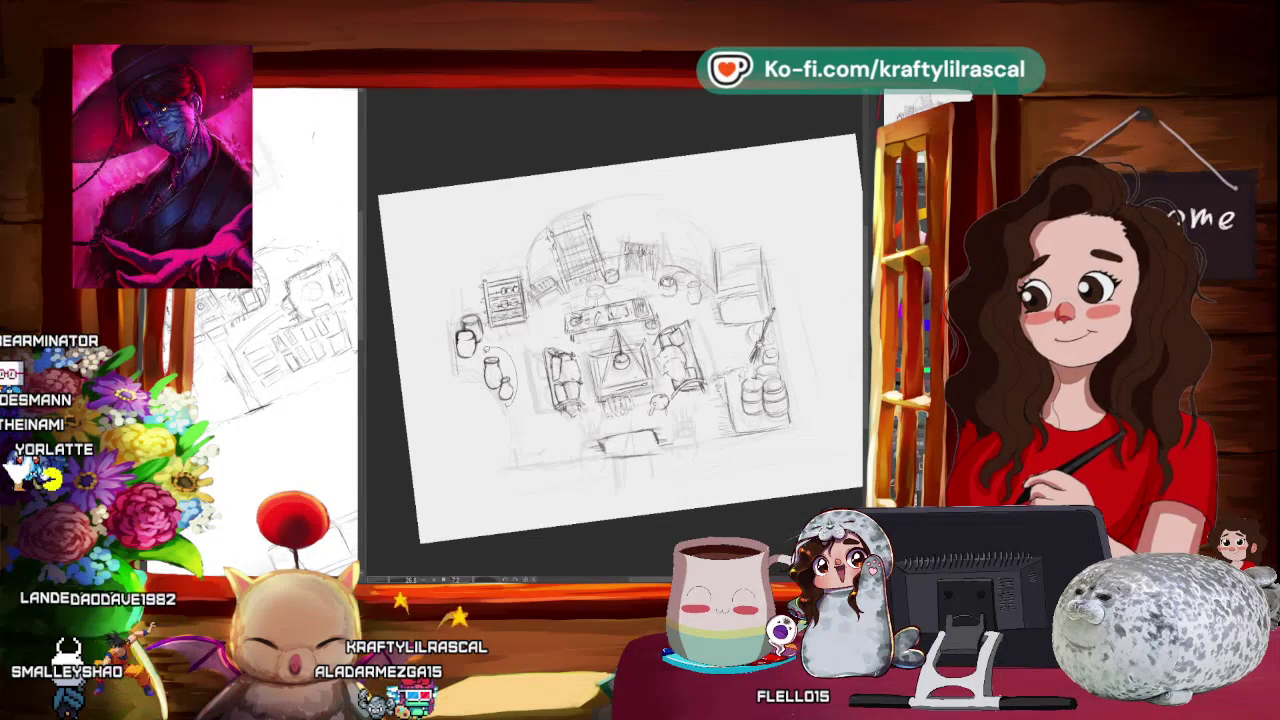
{"action": "left_click_drag", "start_coordinate": [482, 355], "coordinate": [484, 358]}
{"action": "left_click", "coordinate": [537, 427]}
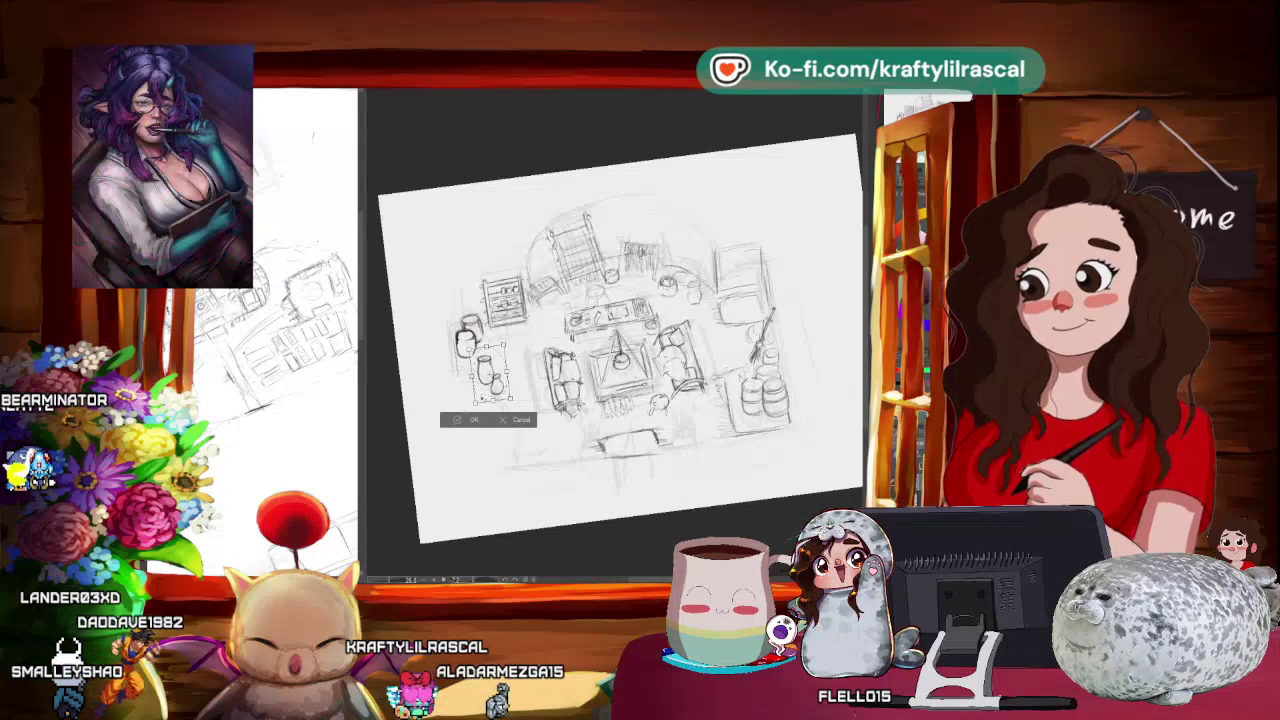
{"action": "key", "text": "Return"}
Zoom around to check the repositioned jug group and deselect it with Ctrl+D.
{"action": "key", "text": "ctrl+minus"}
{"action": "scroll", "coordinate": [615, 335], "scroll_direction": "up", "scroll_amount": 3}
{"action": "scroll", "coordinate": [615, 335], "scroll_direction": "up", "scroll_amount": 2}
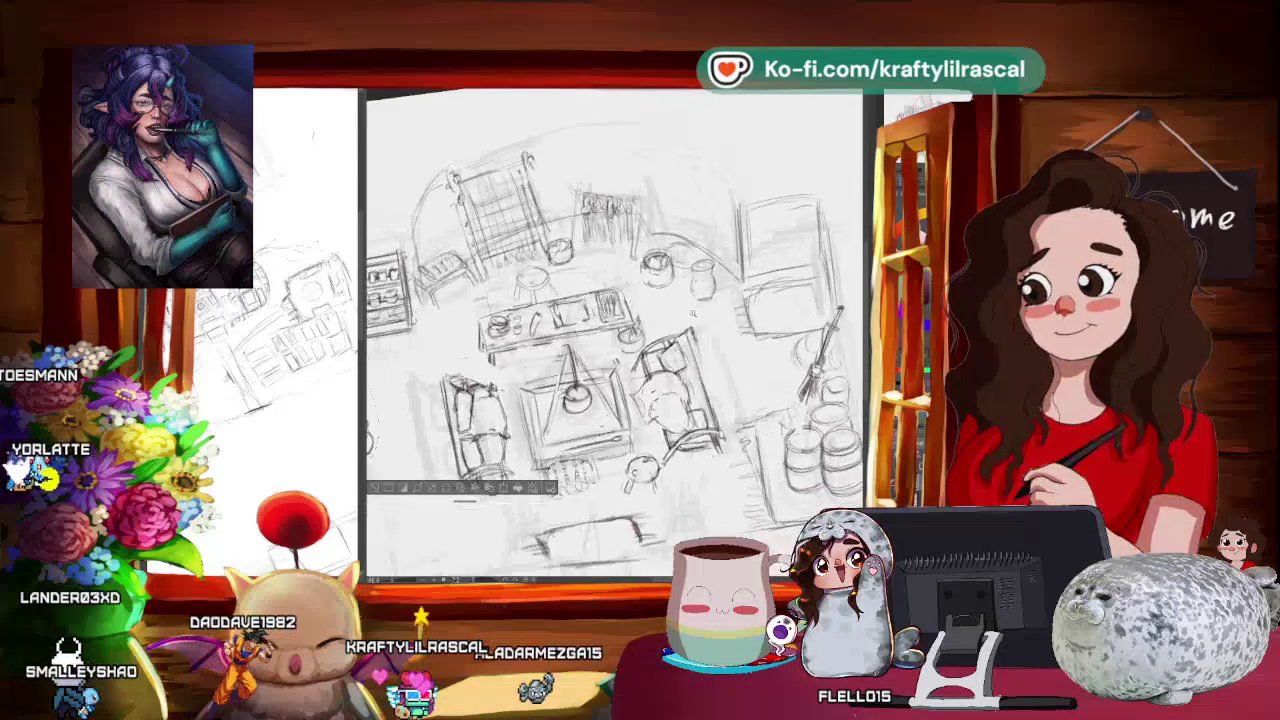
{"action": "scroll", "coordinate": [615, 335], "scroll_direction": "down", "scroll_amount": 3}
{"action": "key", "text": "ctrl+d"}
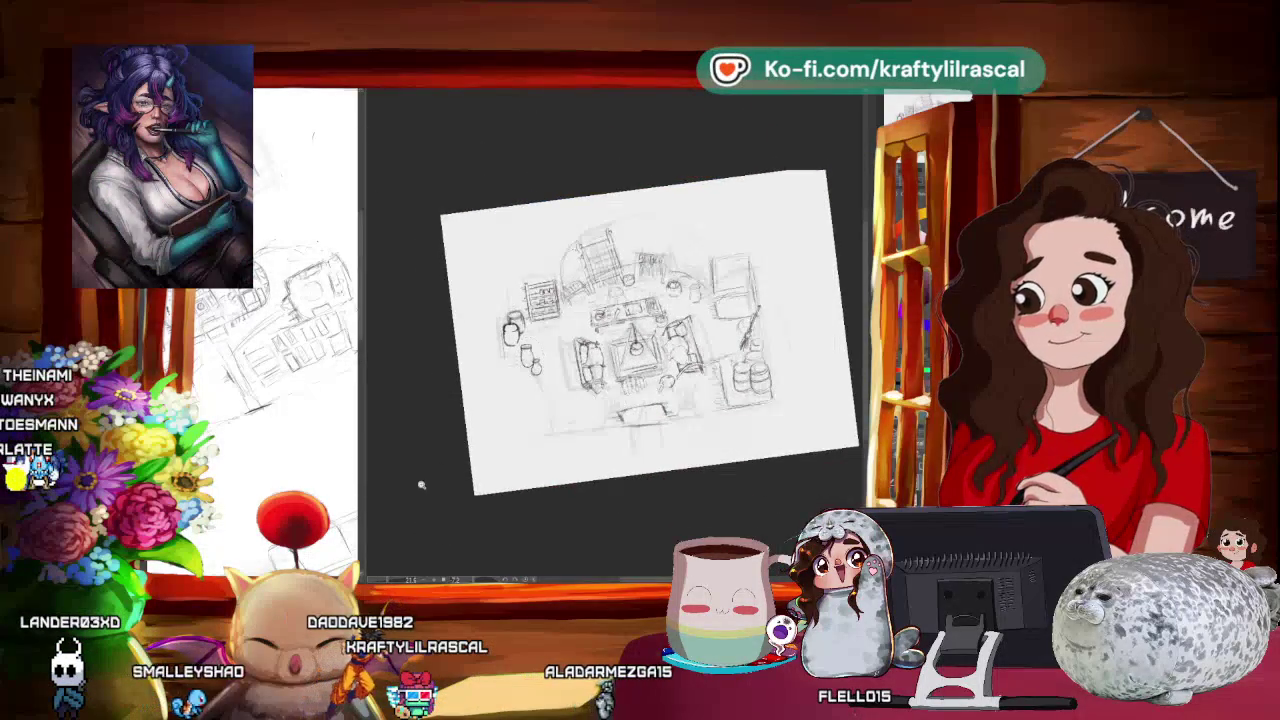
{"action": "scroll", "coordinate": [420, 476], "scroll_direction": "up", "scroll_amount": 1}
{"action": "scroll", "coordinate": [547, 405], "scroll_direction": "up", "scroll_amount": 2}
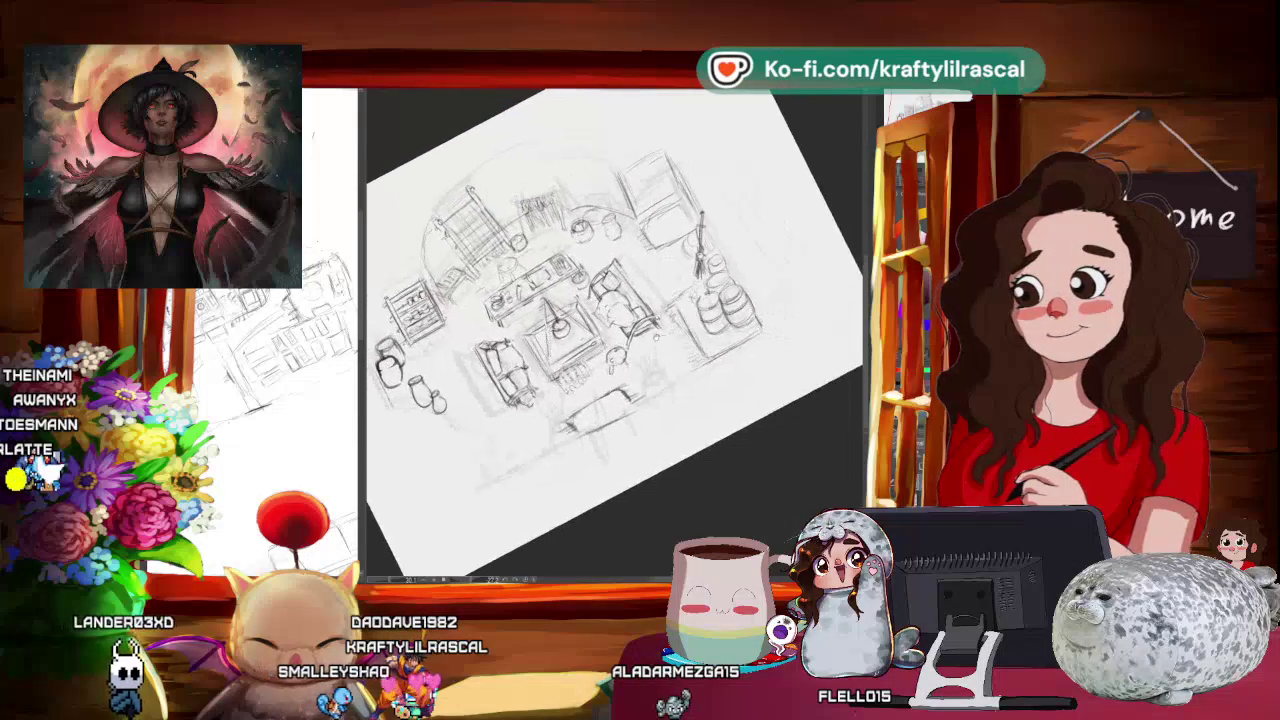
Level the canvas with Ctrl+0, adjust the zoom, and tilt it slightly counter-clockwise for sketching.
{"action": "key", "text": "ctrl+0"}
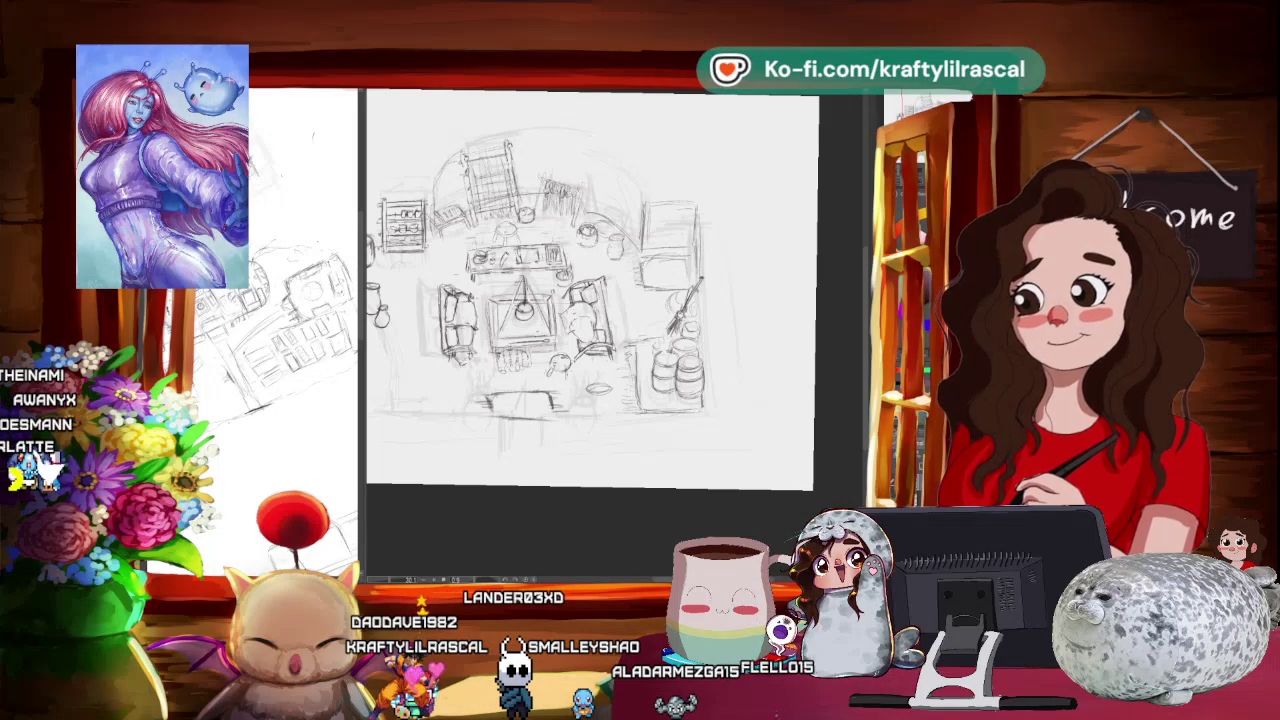
{"action": "scroll", "coordinate": [575, 300], "scroll_direction": "up", "scroll_amount": 1}
{"action": "scroll", "coordinate": [575, 300], "scroll_direction": "down", "scroll_amount": 2}
{"action": "scroll", "coordinate": [575, 300], "scroll_direction": "up", "scroll_amount": 2}
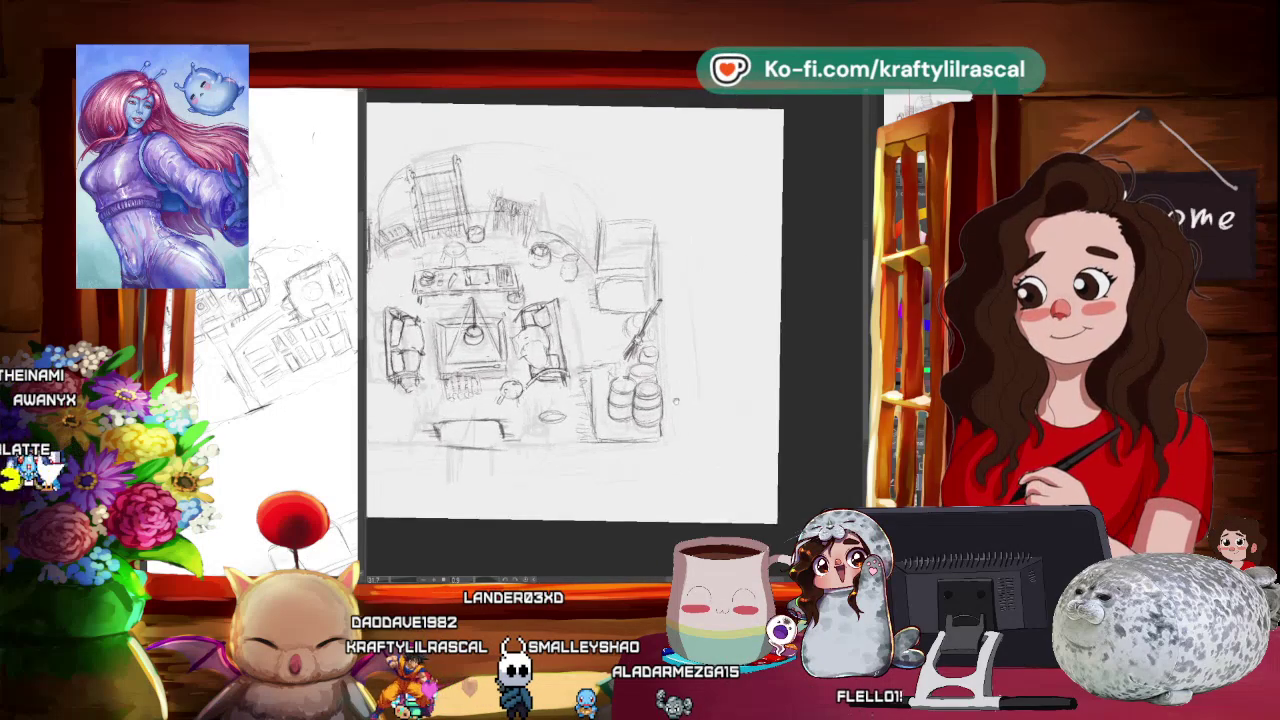
{"action": "key", "text": "-"}
{"action": "key", "text": "-"}
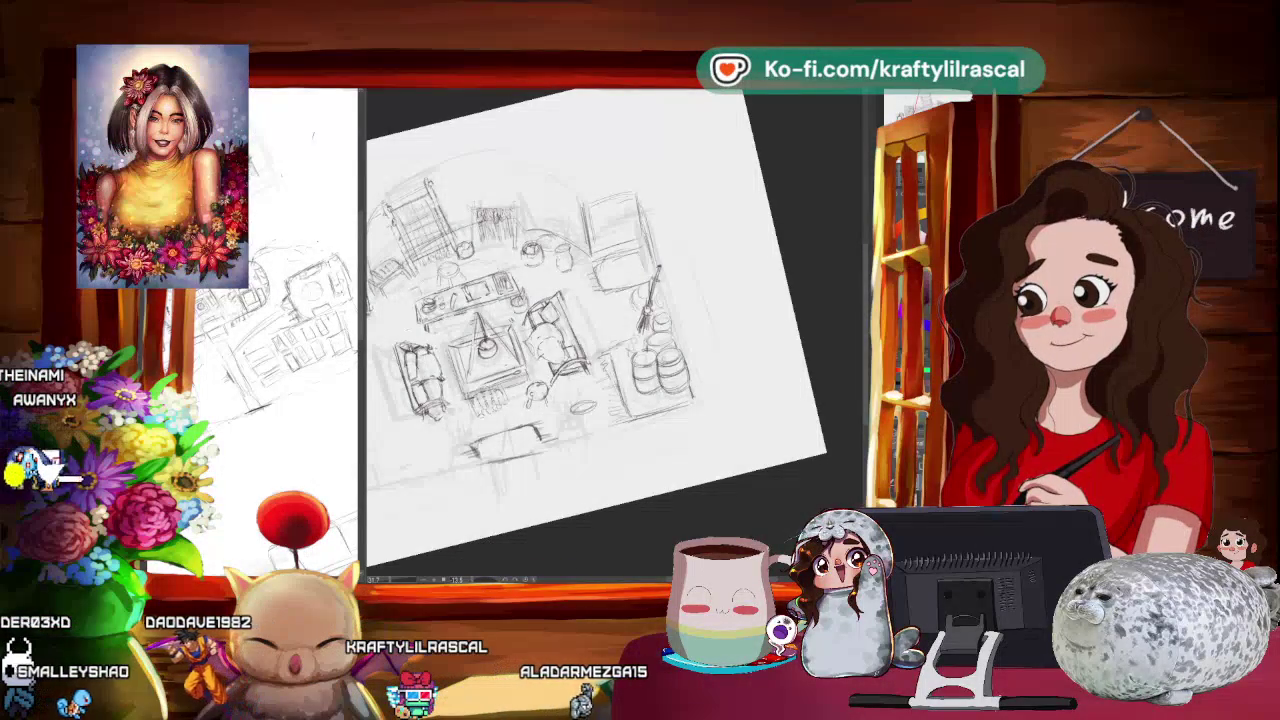
Rotate the canvas in several small adjustments to a shallower, comfortable drawing tilt.
{"action": "left_click_drag", "start_coordinate": [664, 517], "coordinate": [700, 470]}
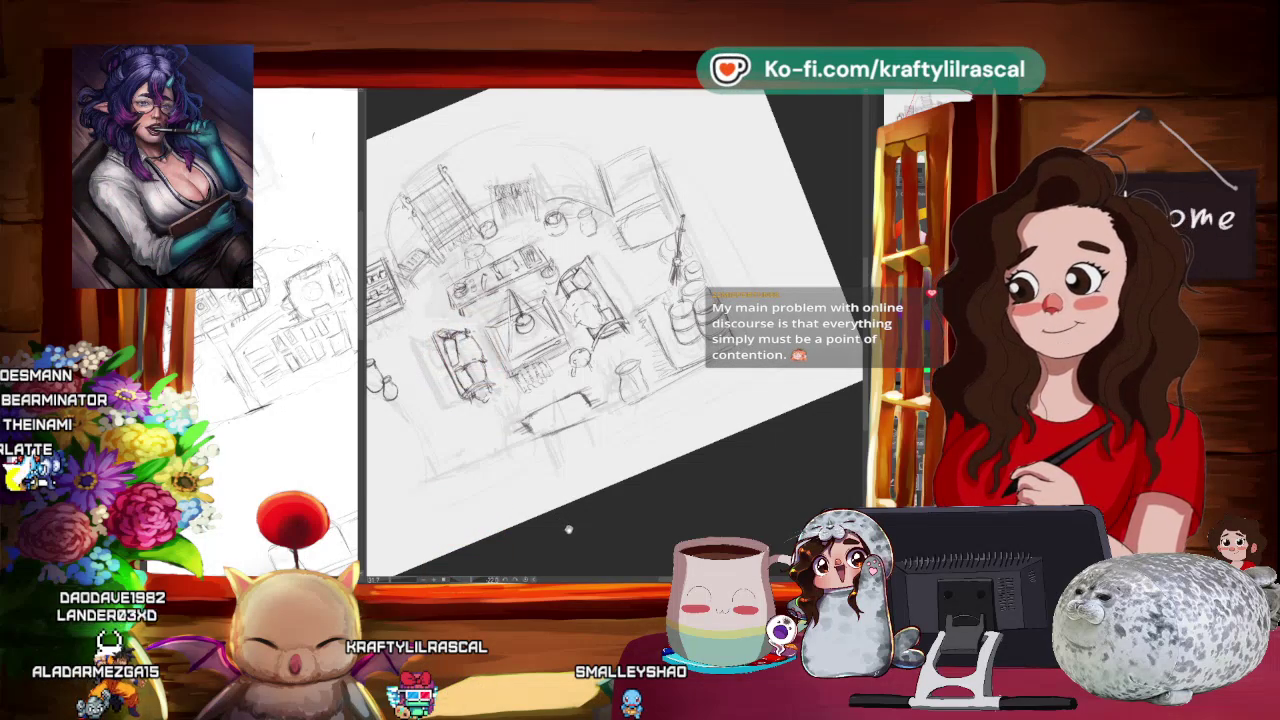
{"action": "mouse_move", "coordinate": [563, 528]}
{"action": "left_mouse_down"}
{"action": "mouse_move", "coordinate": [543, 534]}
{"action": "mouse_move", "coordinate": [600, 528]}
{"action": "mouse_move", "coordinate": [623, 494]}
{"action": "left_mouse_up"}
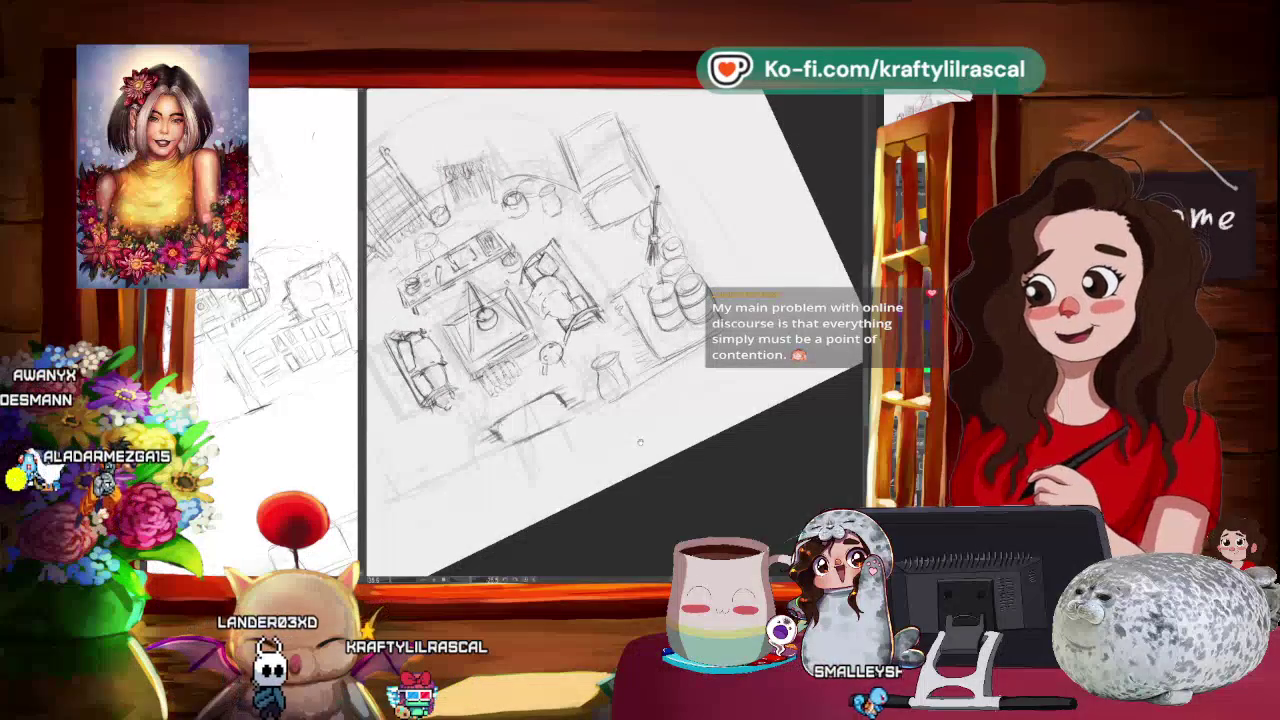
{"action": "left_click_drag", "start_coordinate": [640, 441], "coordinate": [625, 430]}
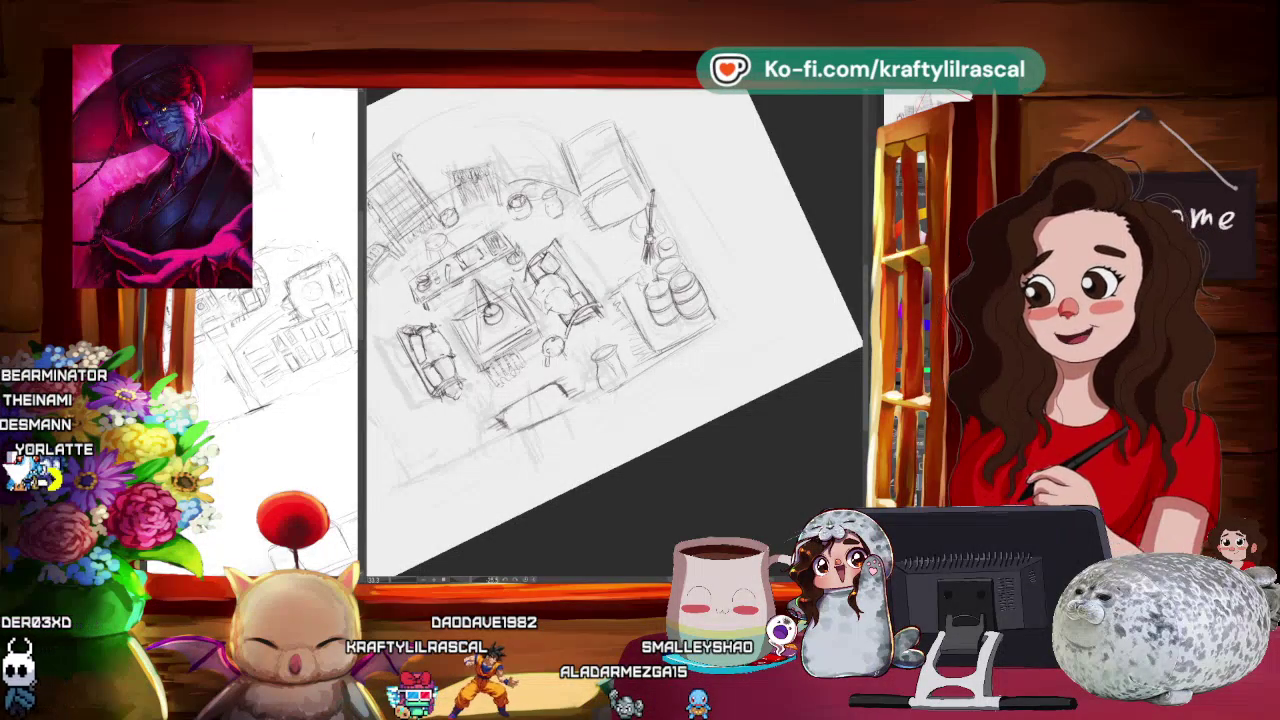
{"action": "left_click_drag", "start_coordinate": [595, 445], "coordinate": [640, 420]}
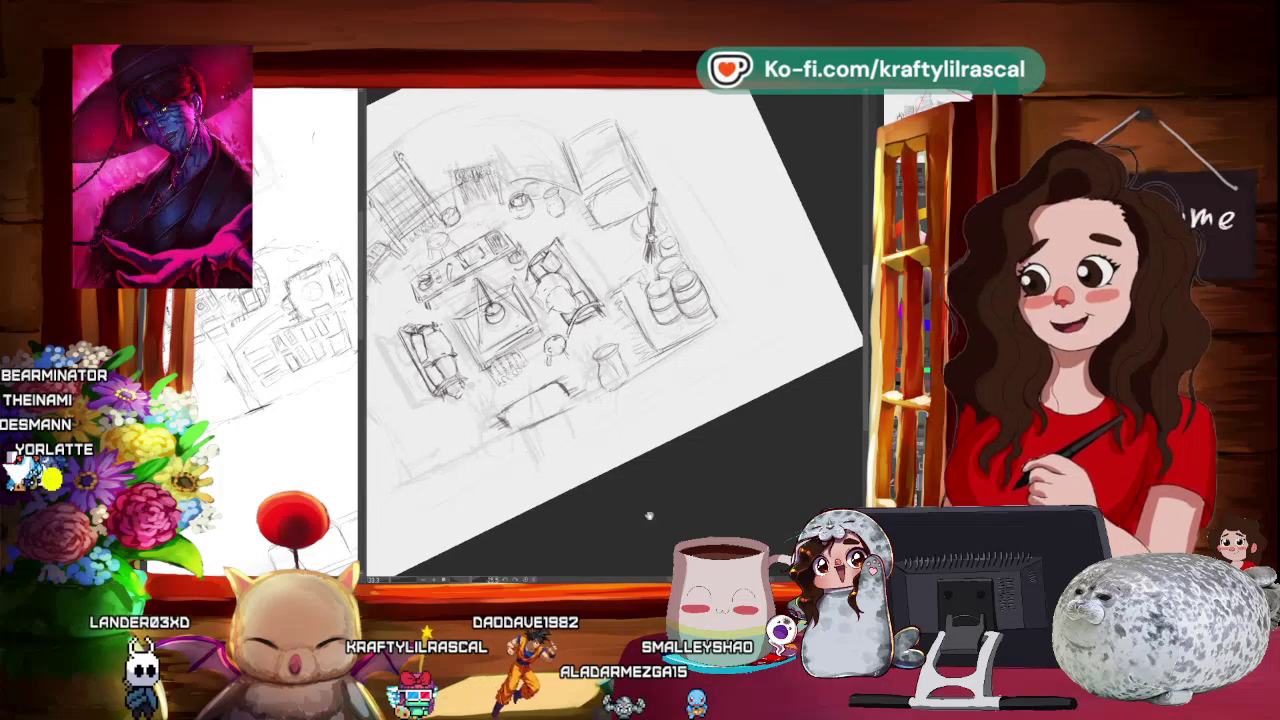
{"action": "left_click_drag", "start_coordinate": [600, 300], "coordinate": [595, 315]}
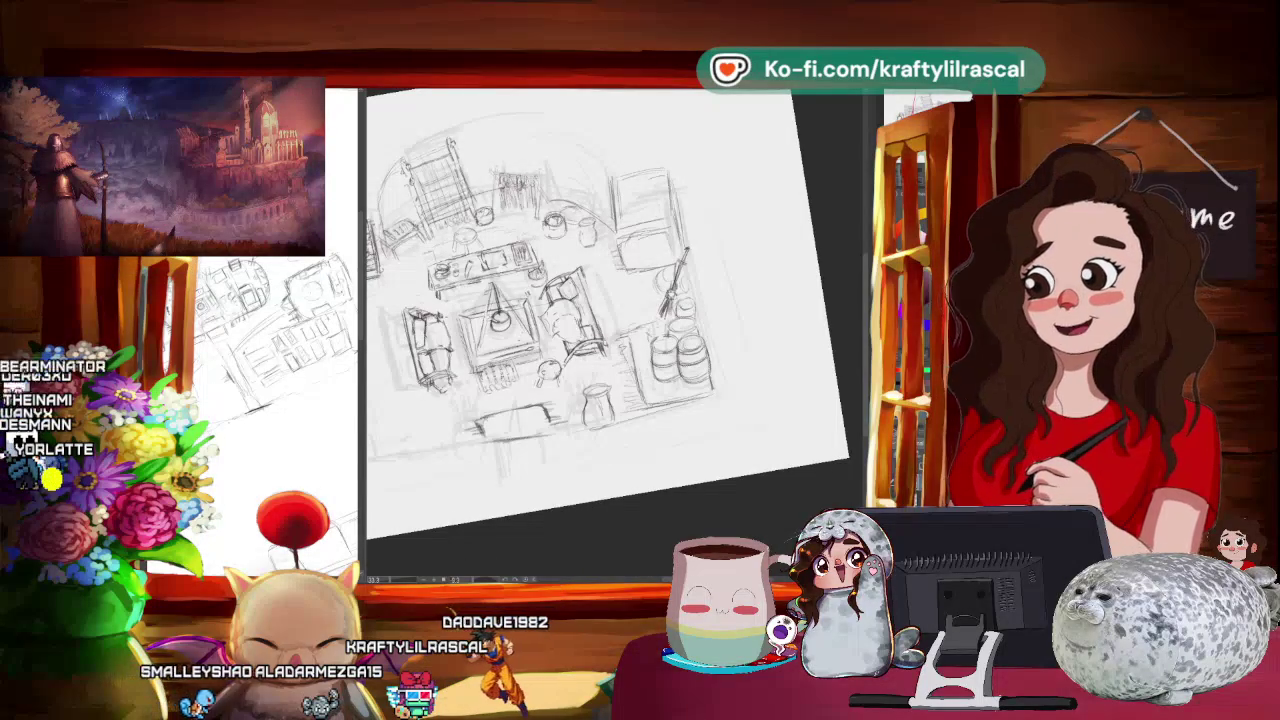
Rotate the page counter-clockwise to a steep tilt, then ease it back toward a slight tilt.
{"action": "mouse_move", "coordinate": [600, 440]}
{"action": "left_mouse_down"}
{"action": "mouse_move", "coordinate": [630, 470]}
{"action": "mouse_move", "coordinate": [677, 433]}
{"action": "left_mouse_up"}
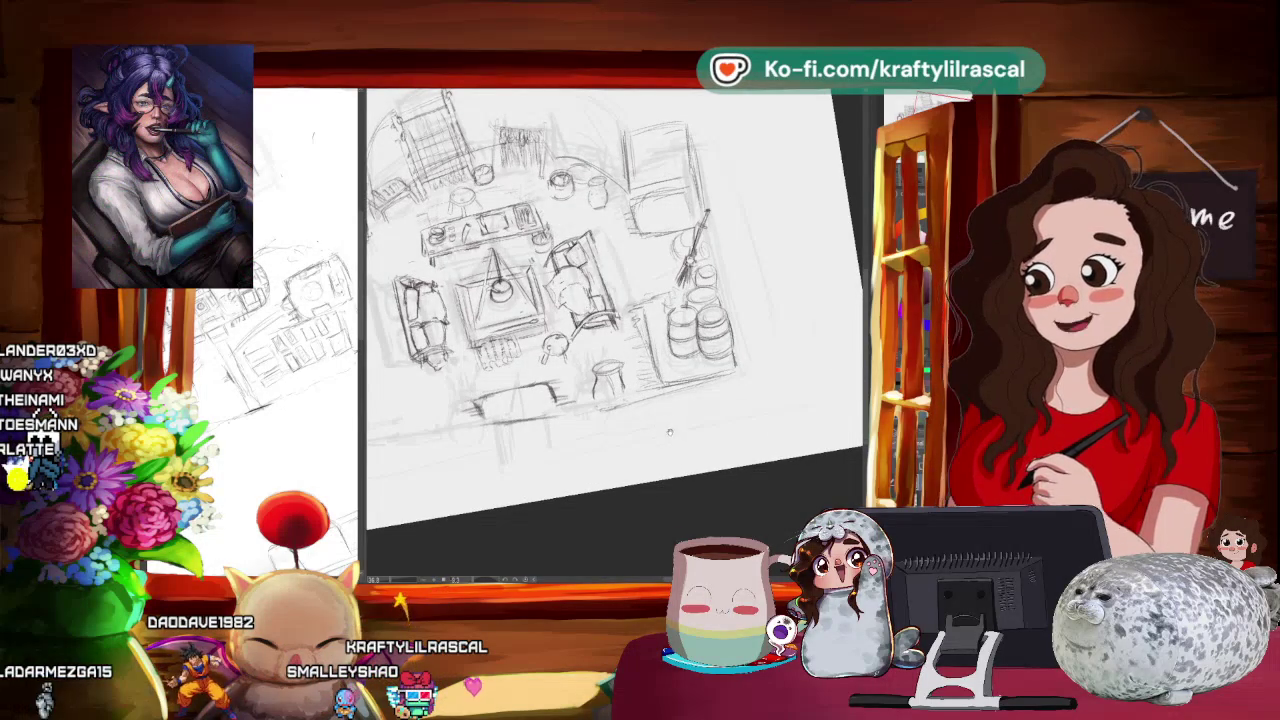
{"action": "key", "text": "minus"}
{"action": "key", "text": "minus"}
{"action": "key", "text": "minus"}
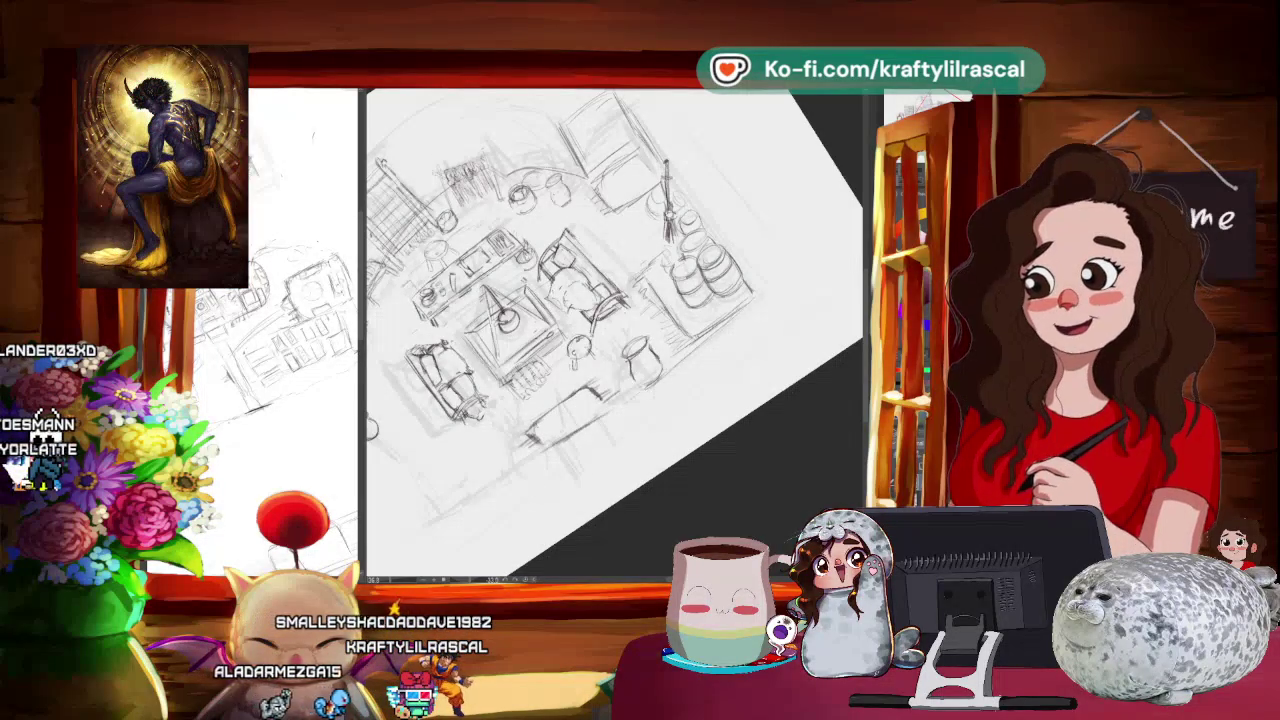
{"action": "scroll", "coordinate": [615, 336], "scroll_direction": "down", "scroll_amount": 5}
{"action": "mouse_move", "coordinate": [720, 429]}
{"action": "left_mouse_down"}
{"action": "mouse_move", "coordinate": [633, 511]}
{"action": "mouse_move", "coordinate": [626, 466]}
{"action": "left_mouse_up"}
Zoom out to show the full room sketch page and rotate it to a slight tilt.
{"action": "scroll", "coordinate": [556, 442], "scroll_direction": "up", "scroll_amount": 2}
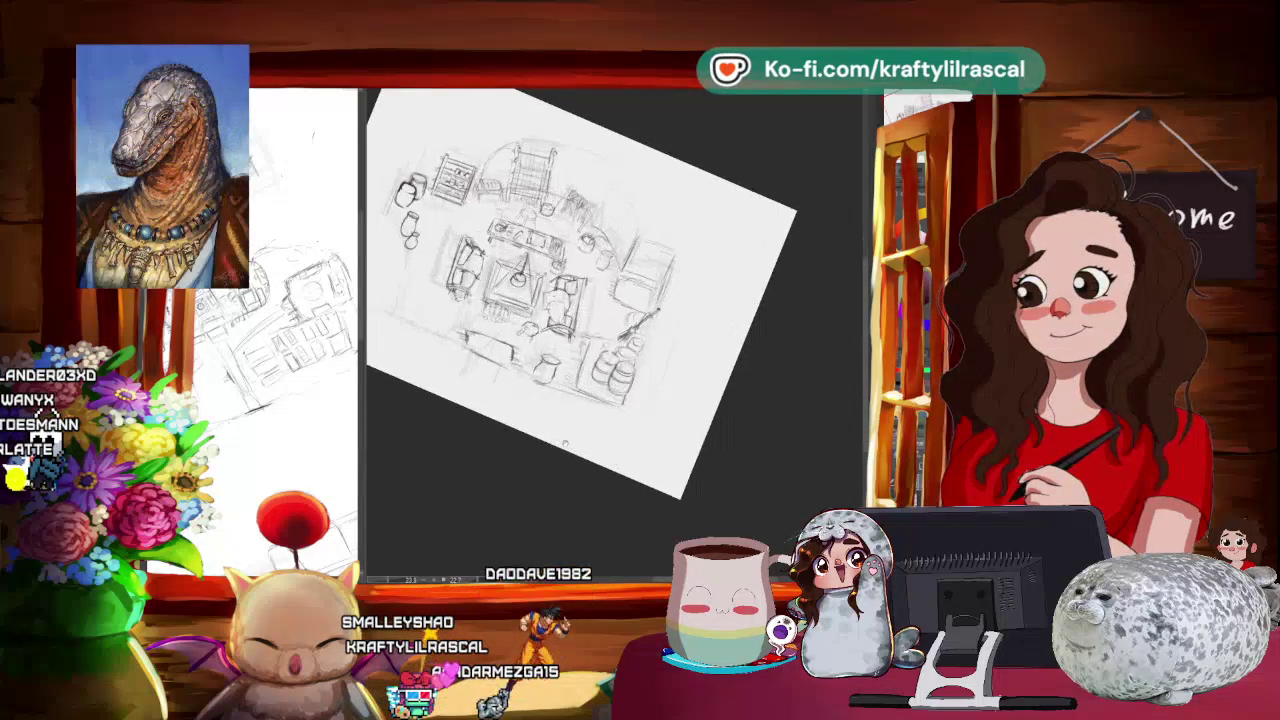
{"action": "scroll", "coordinate": [556, 442], "scroll_direction": "up", "scroll_amount": 1}
{"action": "scroll", "coordinate": [585, 492], "scroll_direction": "up", "scroll_amount": 1}
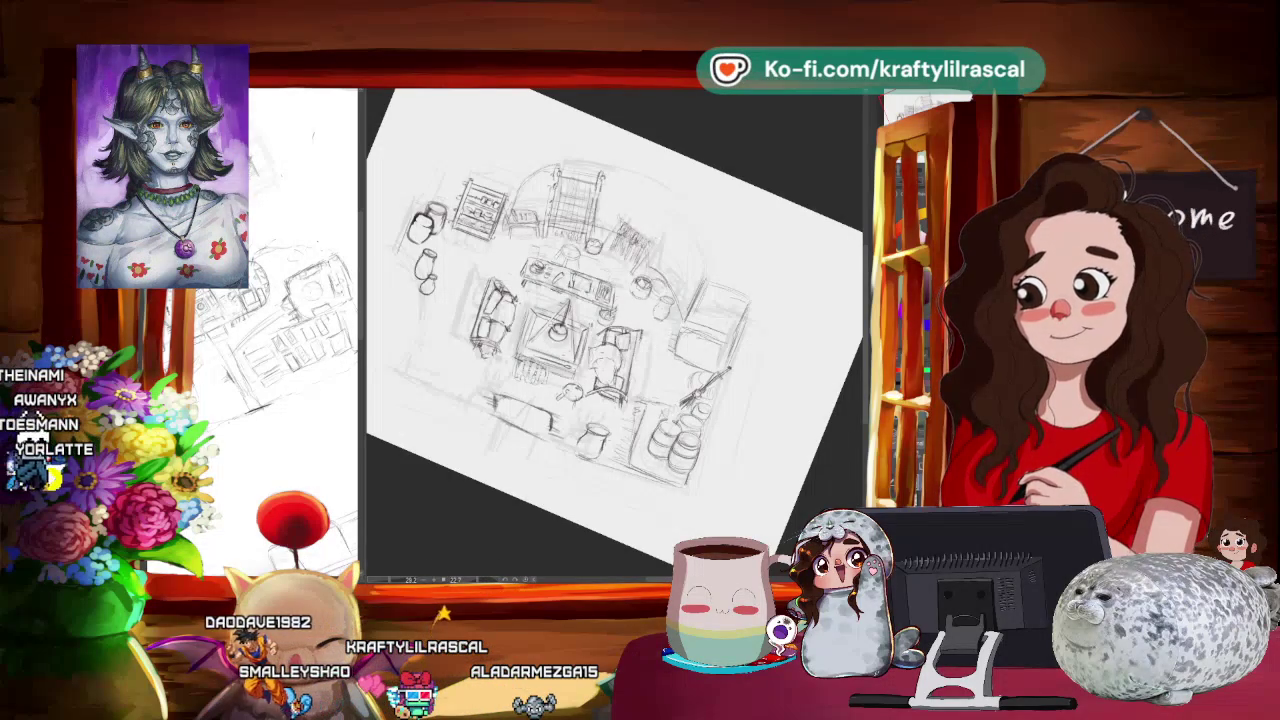
{"action": "mouse_move", "coordinate": [600, 330]}
{"action": "left_mouse_down"}
{"action": "mouse_move", "coordinate": [662, 489]}
{"action": "mouse_move", "coordinate": [679, 490]}
{"action": "left_mouse_up"}
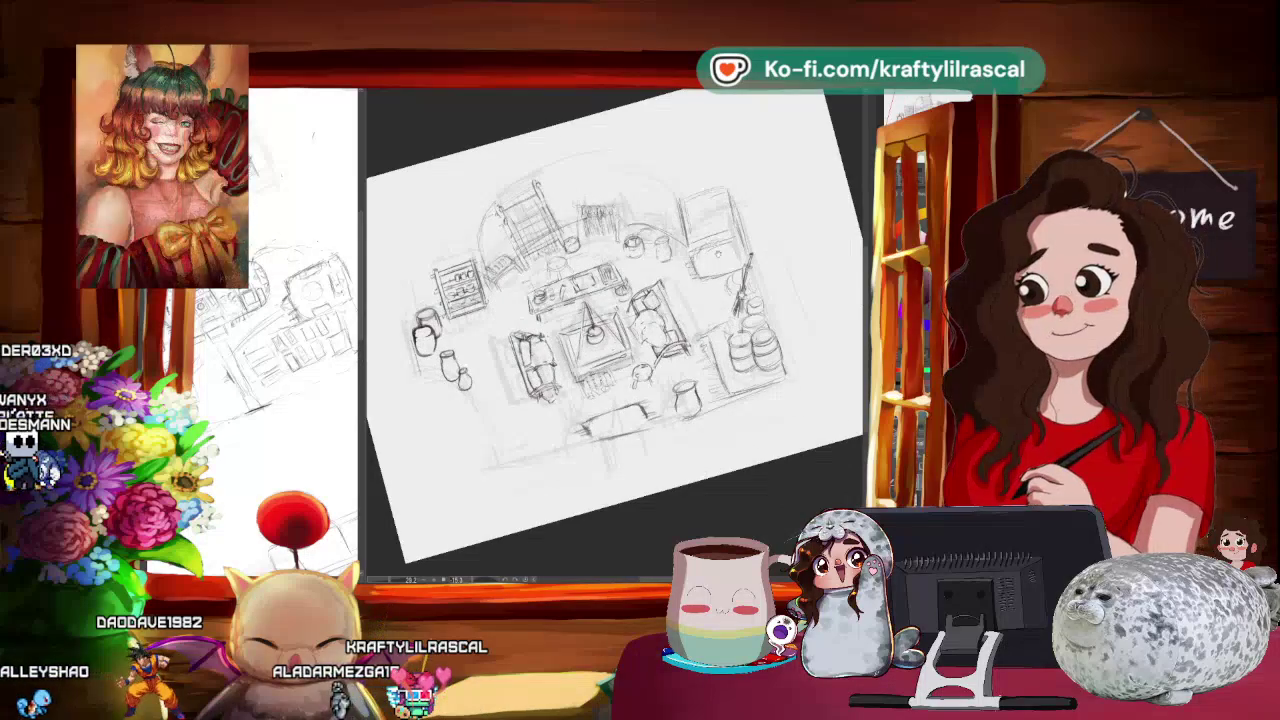
{"action": "mouse_move", "coordinate": [748, 456]}
{"action": "left_mouse_down"}
{"action": "mouse_move", "coordinate": [612, 542]}
{"action": "mouse_move", "coordinate": [714, 496]}
{"action": "left_mouse_up"}
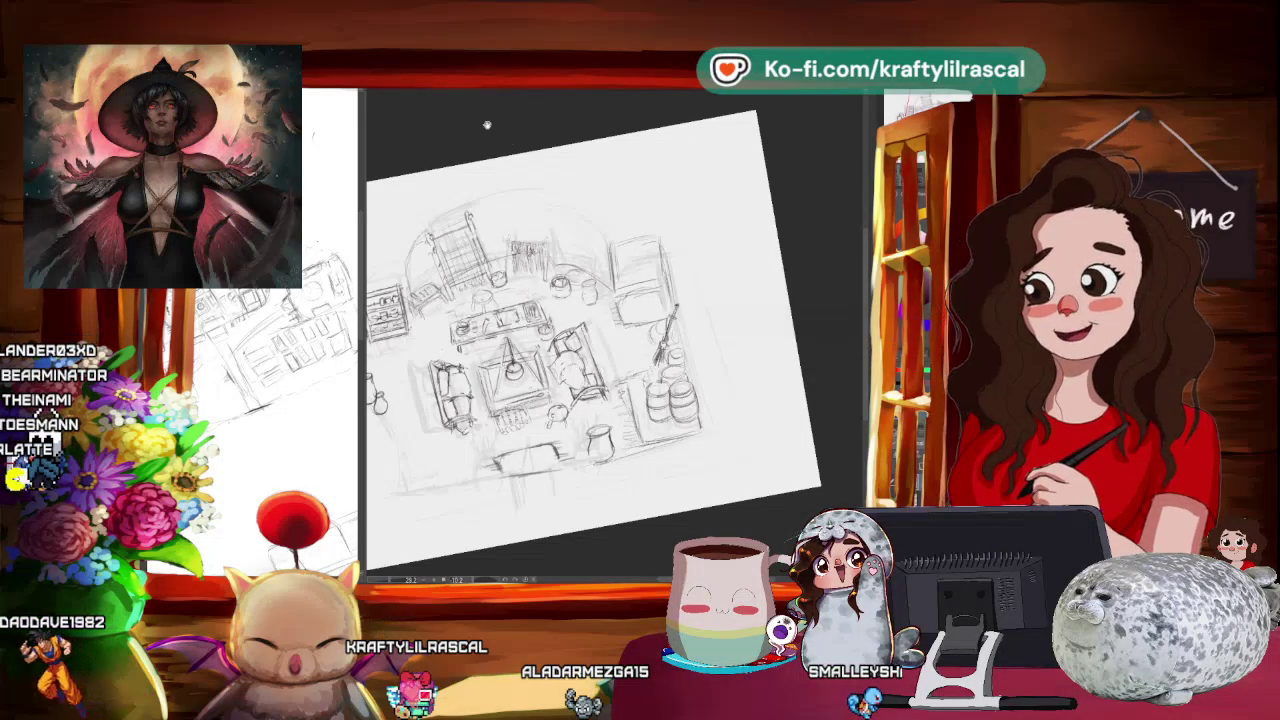
Zoom in and pan the room sketch page slightly right in the workspace.
{"action": "scroll", "coordinate": [487, 125], "scroll_direction": "down", "scroll_amount": 5}
{"action": "scroll", "coordinate": [487, 125], "scroll_direction": "up", "scroll_amount": 2}
{"action": "scroll", "coordinate": [487, 125], "scroll_direction": "up", "scroll_amount": 2}
{"action": "scroll", "coordinate": [487, 125], "scroll_direction": "up", "scroll_amount": 2}
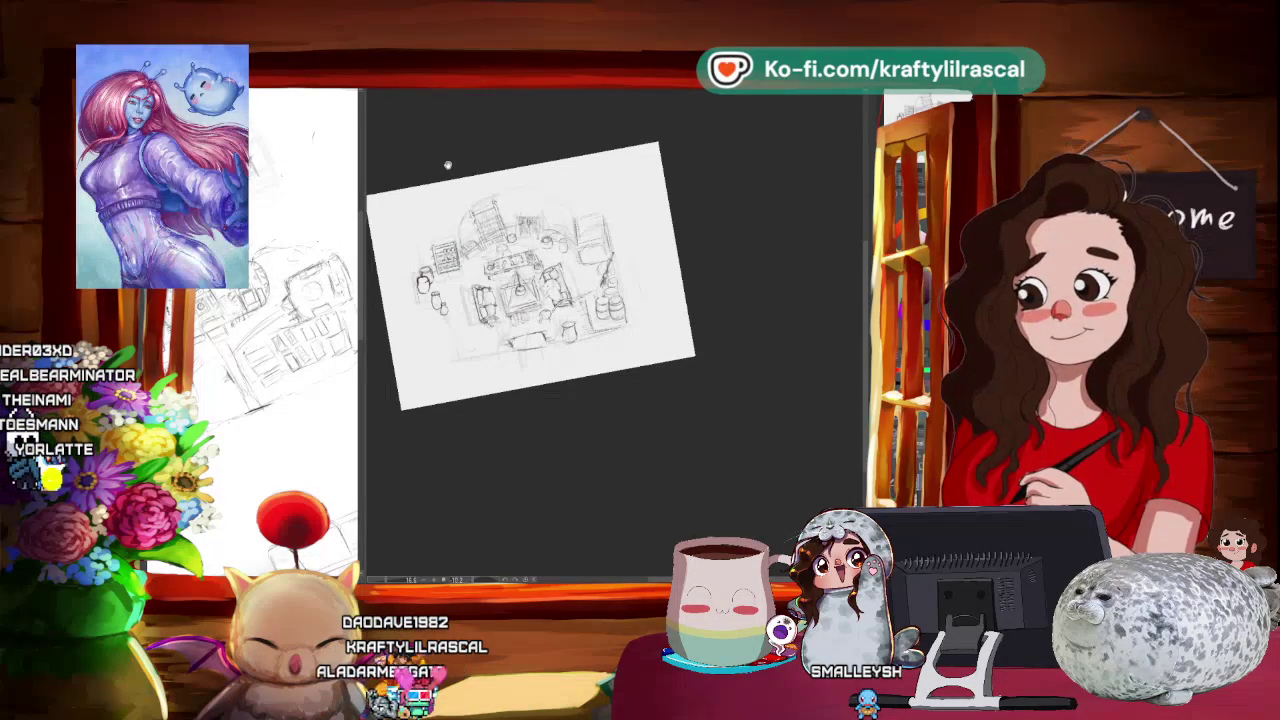
{"action": "mouse_move", "coordinate": [390, 156]}
{"action": "left_mouse_down"}
{"action": "mouse_move", "coordinate": [586, 140]}
{"action": "mouse_move", "coordinate": [569, 140]}
{"action": "left_mouse_up"}
{"action": "scroll", "coordinate": [530, 170], "scroll_direction": "up", "scroll_amount": 1}
{"action": "scroll", "coordinate": [530, 170], "scroll_direction": "up", "scroll_amount": 2}
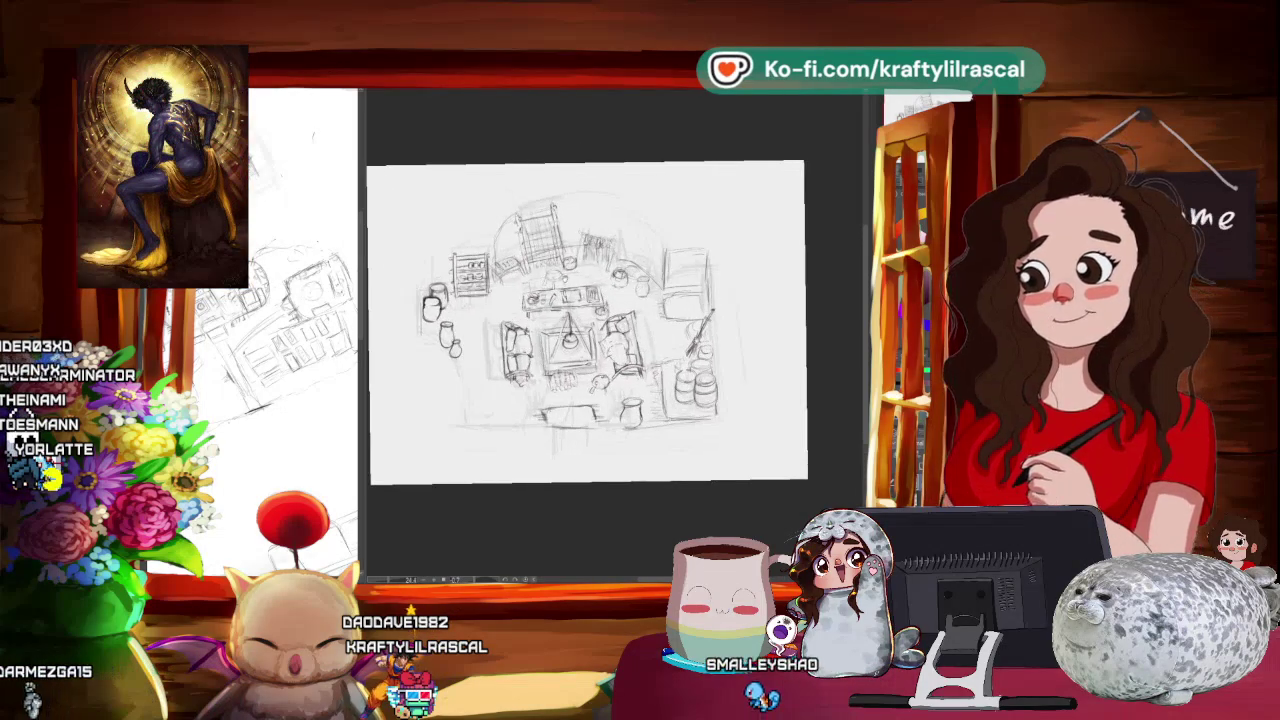
Nudge the page left and widen the sub-view panel showing the earlier reference sketches.
{"action": "left_click_drag", "start_coordinate": [597, 188], "coordinate": [579, 186]}
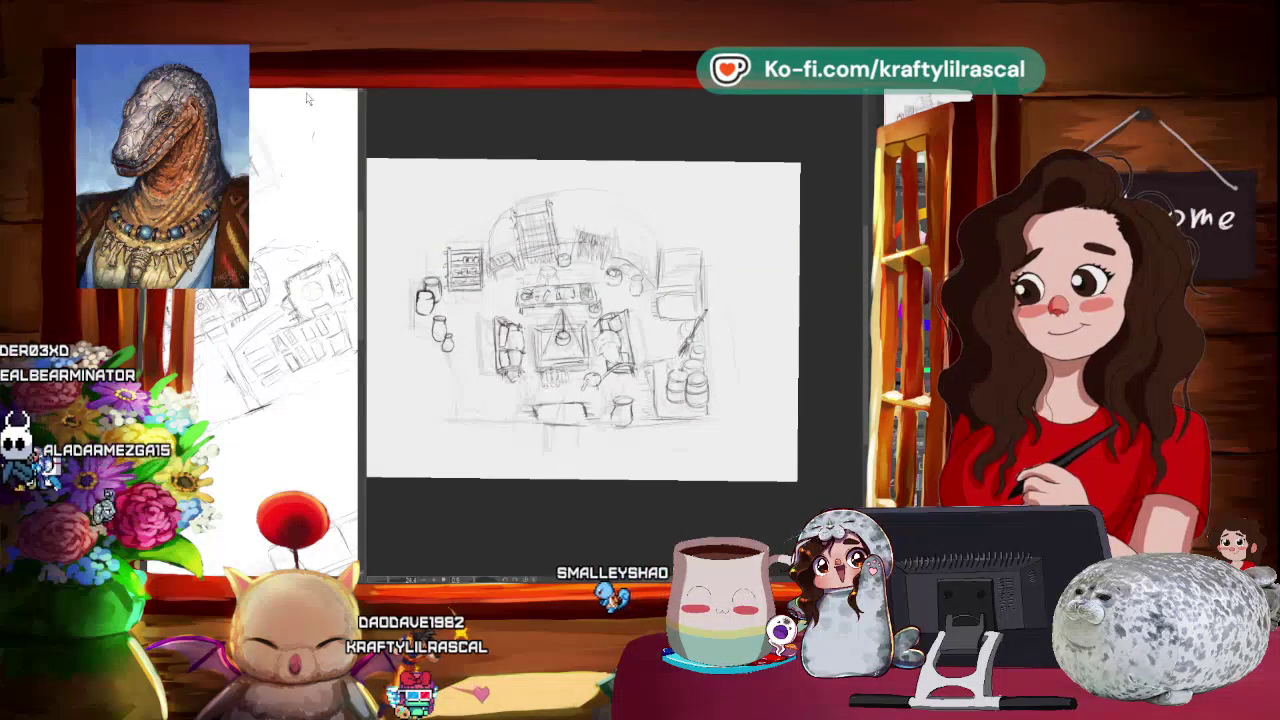
{"action": "left_click_drag", "start_coordinate": [364, 182], "coordinate": [472, 240]}
{"action": "scroll", "coordinate": [313, 240], "scroll_direction": "up", "scroll_amount": 5}
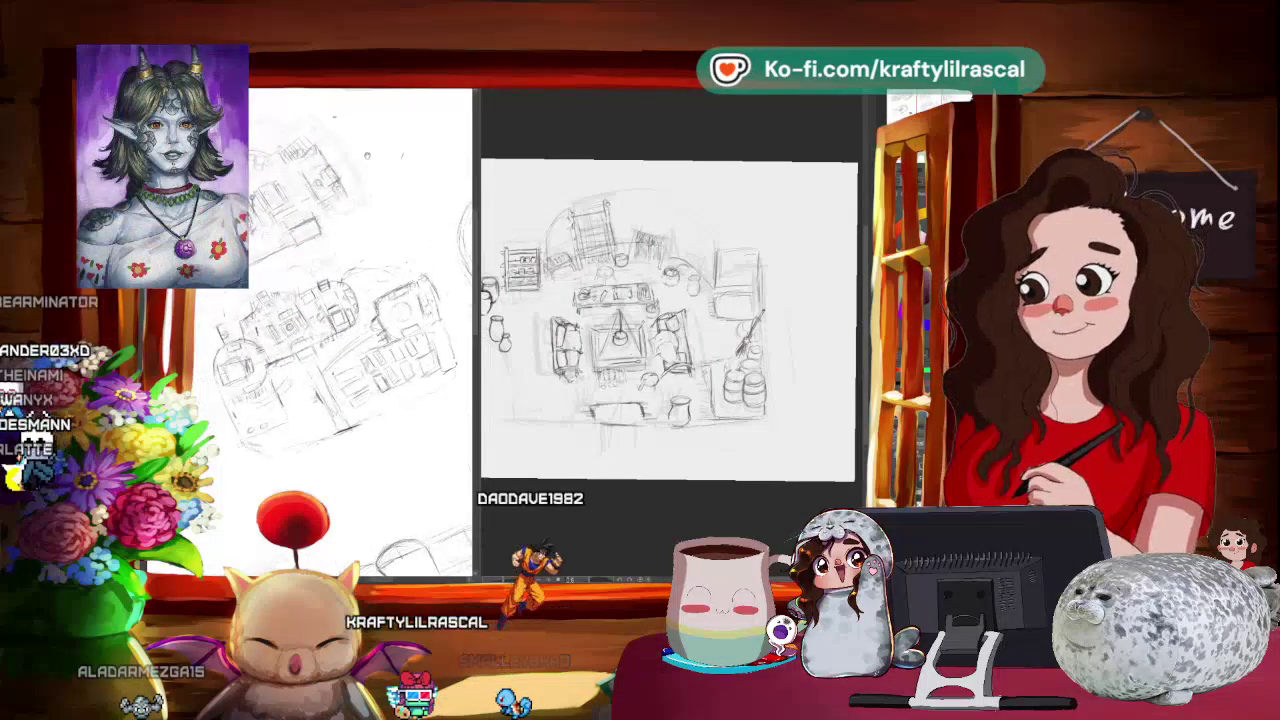
Zoom in on the room sketch to continue pencilling the shelves, barrels, pots and table.
{"action": "scroll", "coordinate": [313, 240], "scroll_direction": "up", "scroll_amount": 2}
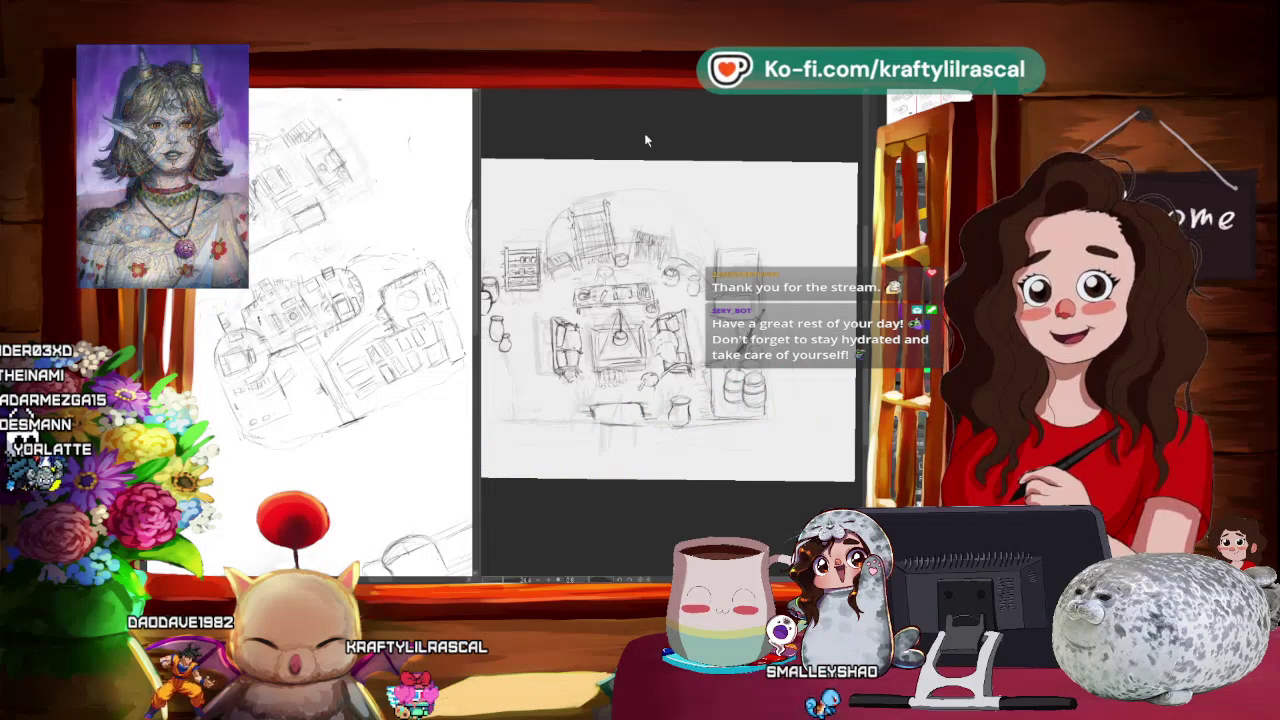
Shift the sub view divider left and zoom back in so the room sketch fills the canvas.
{"action": "scroll", "coordinate": [685, 196], "scroll_direction": "down", "scroll_amount": 3}
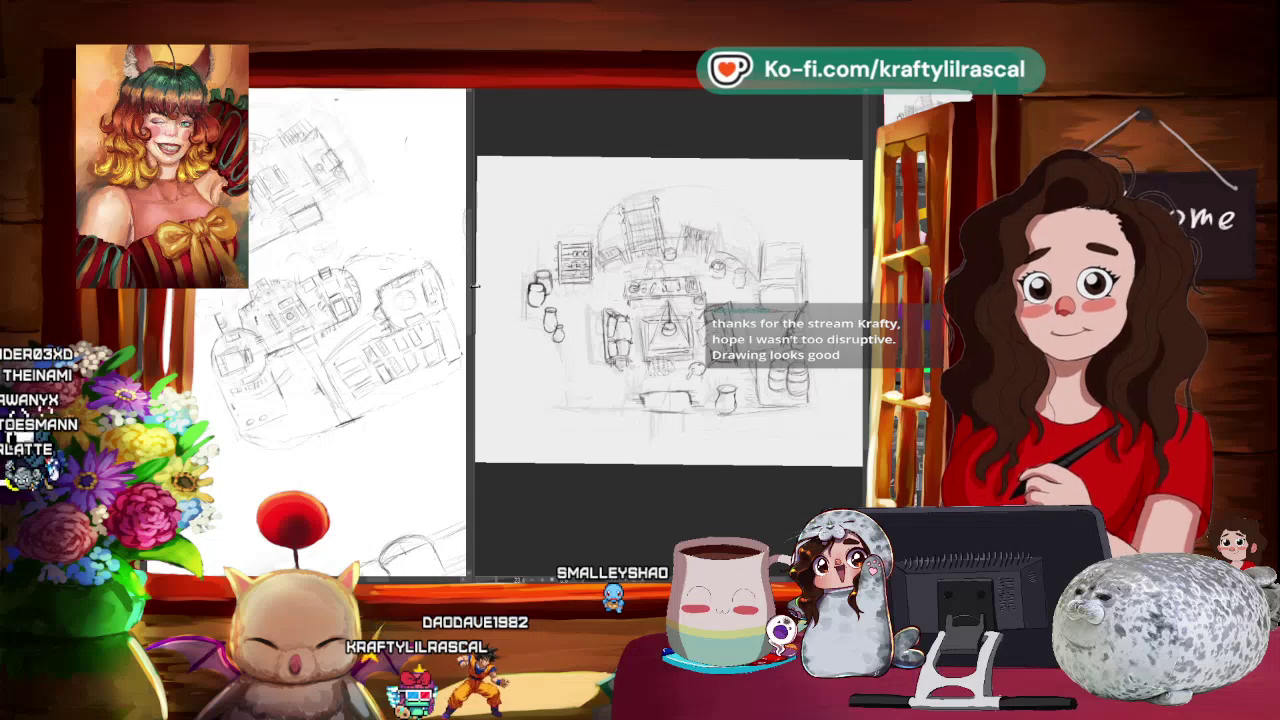
{"action": "left_click_drag", "start_coordinate": [476, 287], "coordinate": [453, 287]}
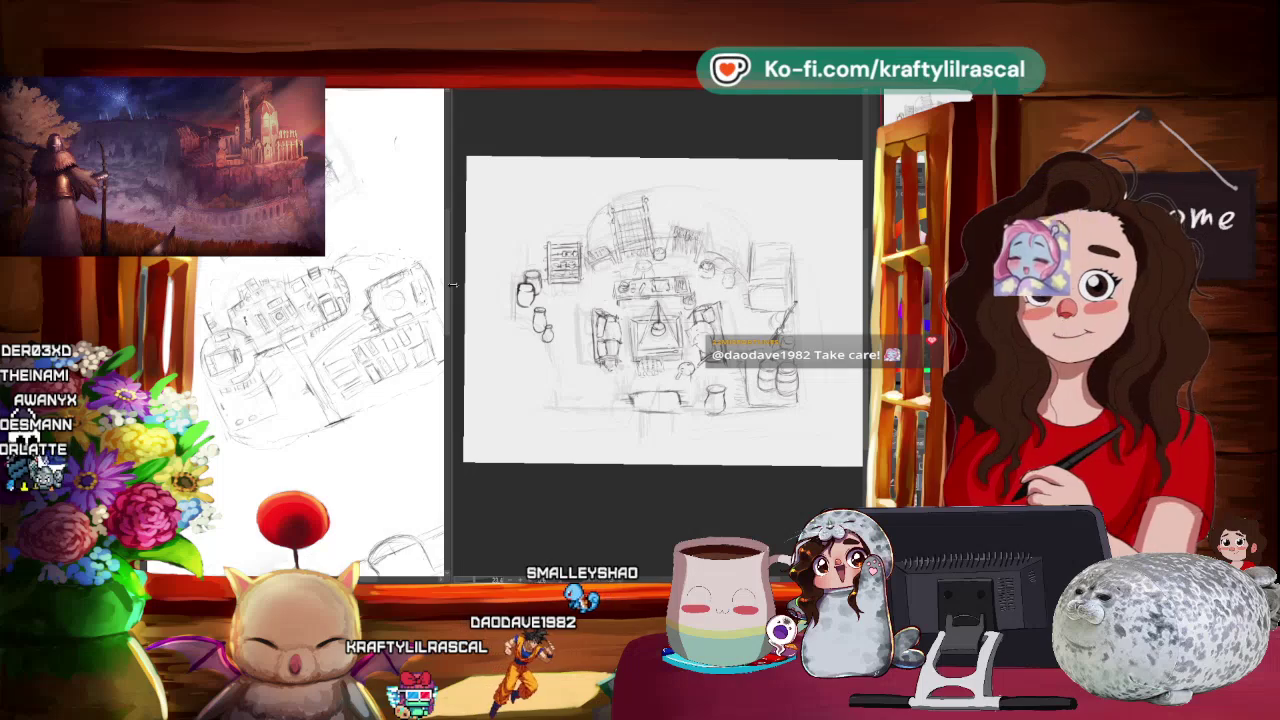
{"action": "scroll", "coordinate": [657, 315], "scroll_direction": "up", "scroll_amount": 2}
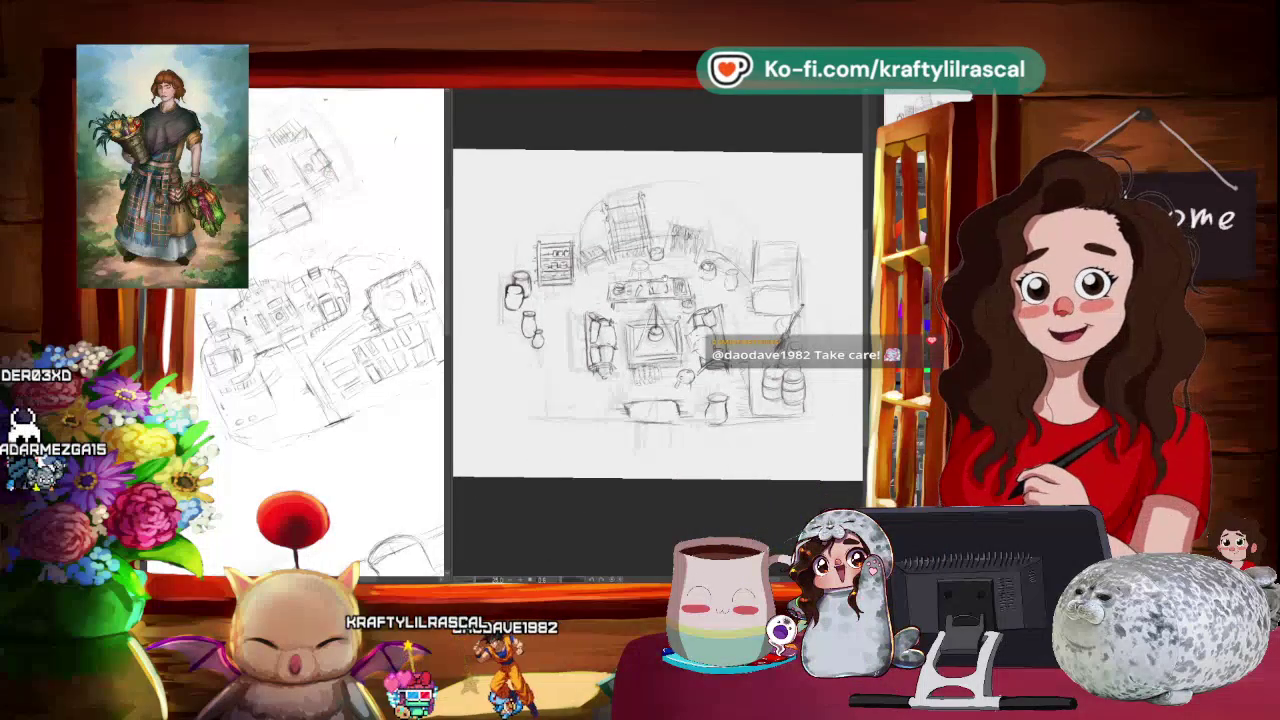
{"action": "scroll", "coordinate": [657, 315], "scroll_direction": "up", "scroll_amount": 1}
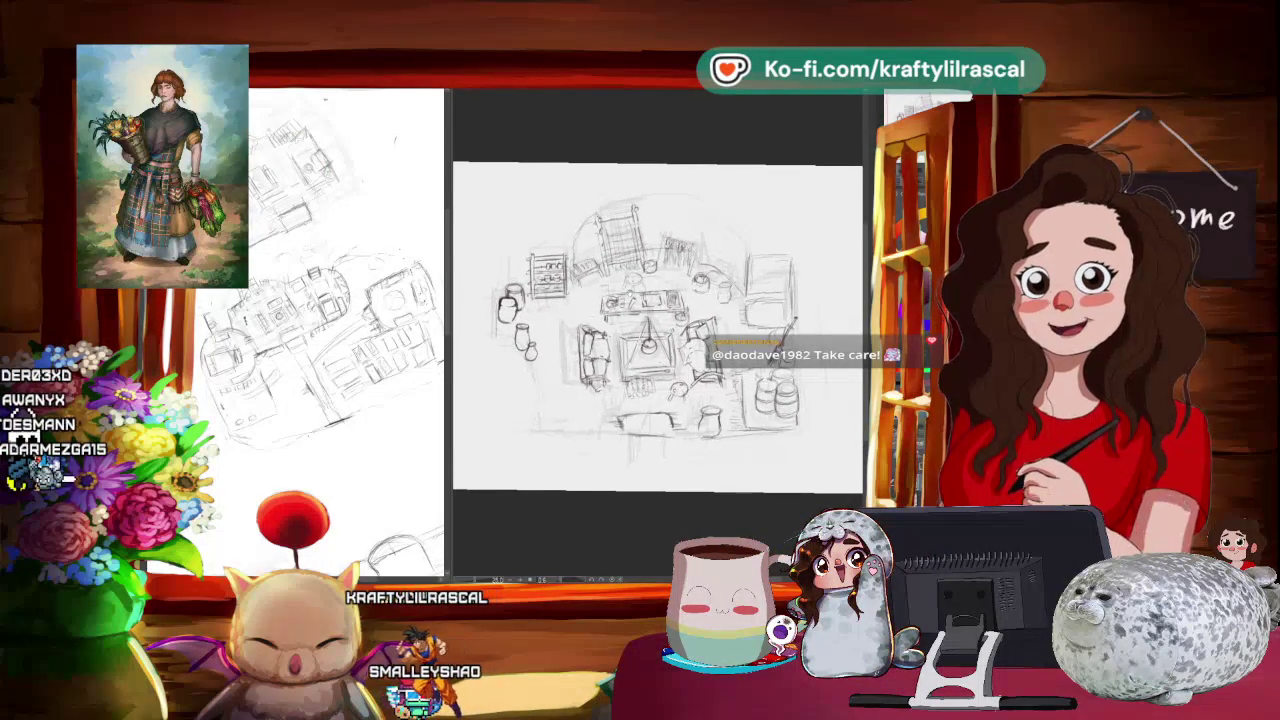